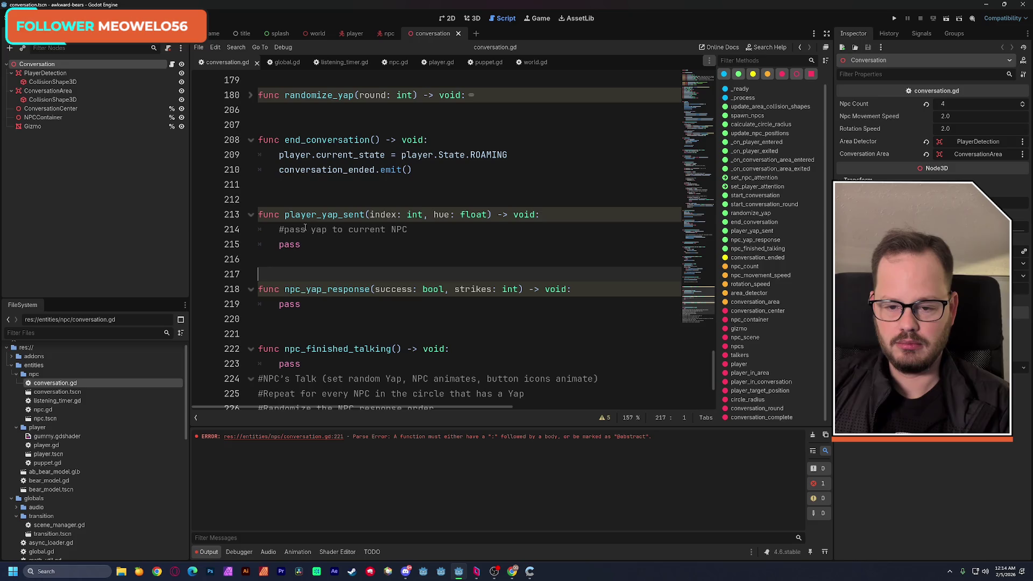
# In conversation.gd, select end_conversation and put the cursor on the conversation_ended.emit line.
pyautogui.doubleClick(300, 141)
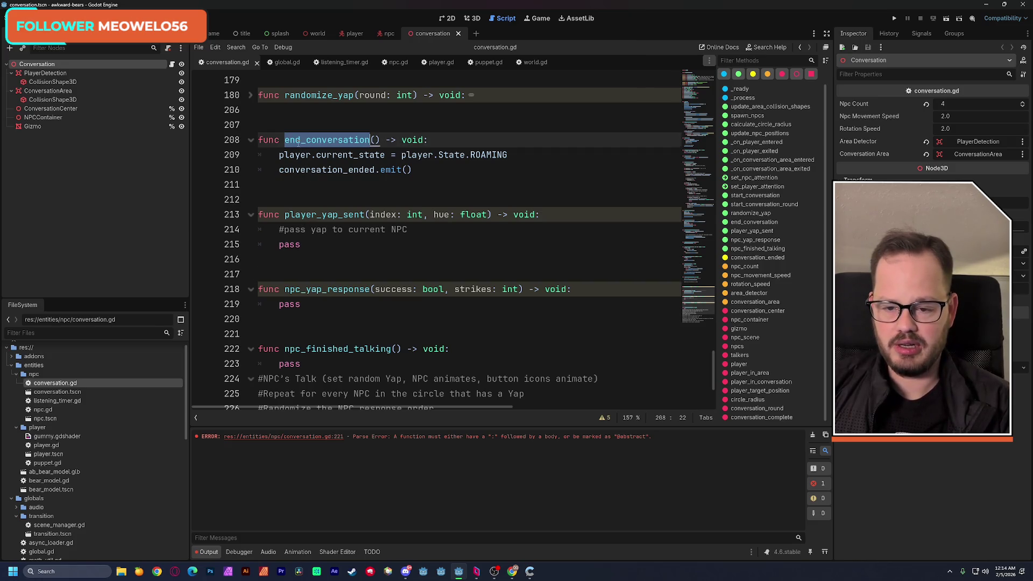
pyautogui.click(294, 171)
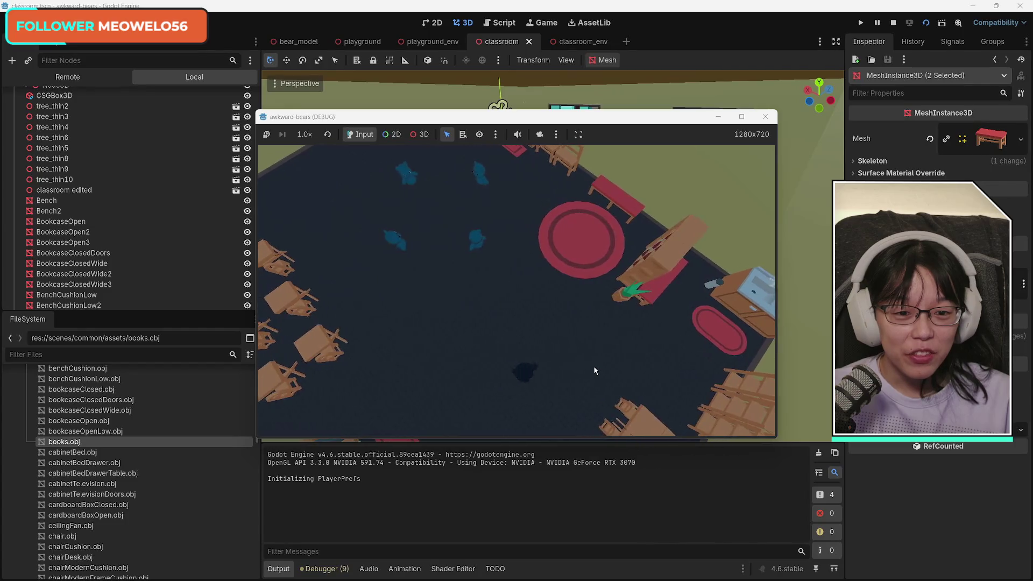
# Stop the debug run, frame the selected bookcase and zoom around the classroom in 3D.
pyautogui.click(765, 117)
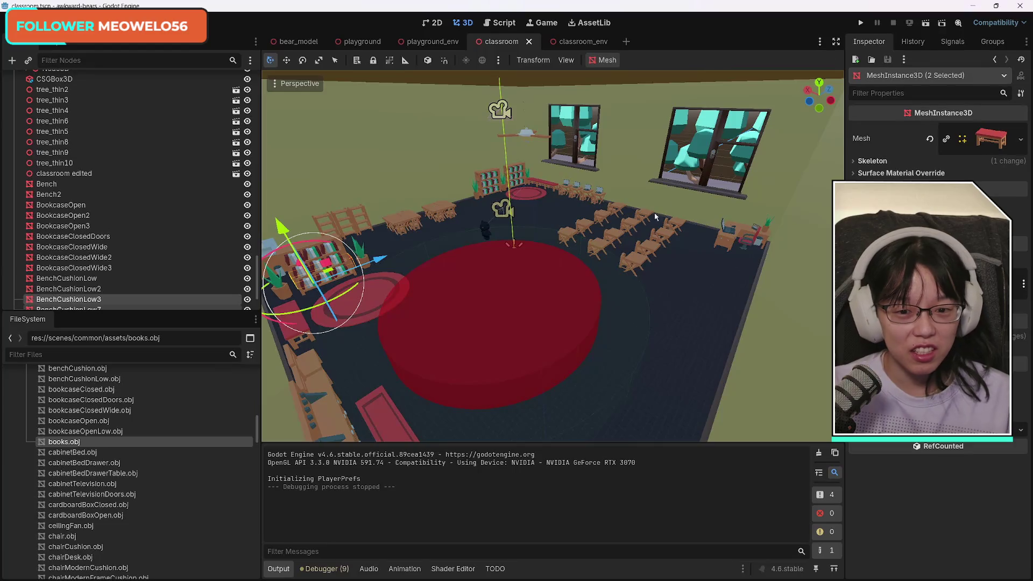
pyautogui.press('f')
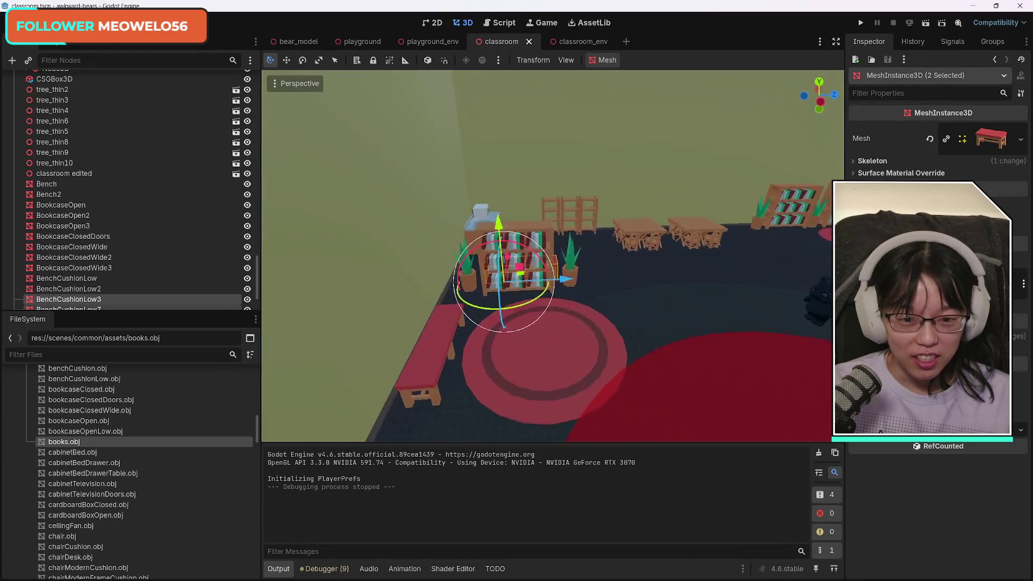
pyautogui.scroll(5, 534, 211)
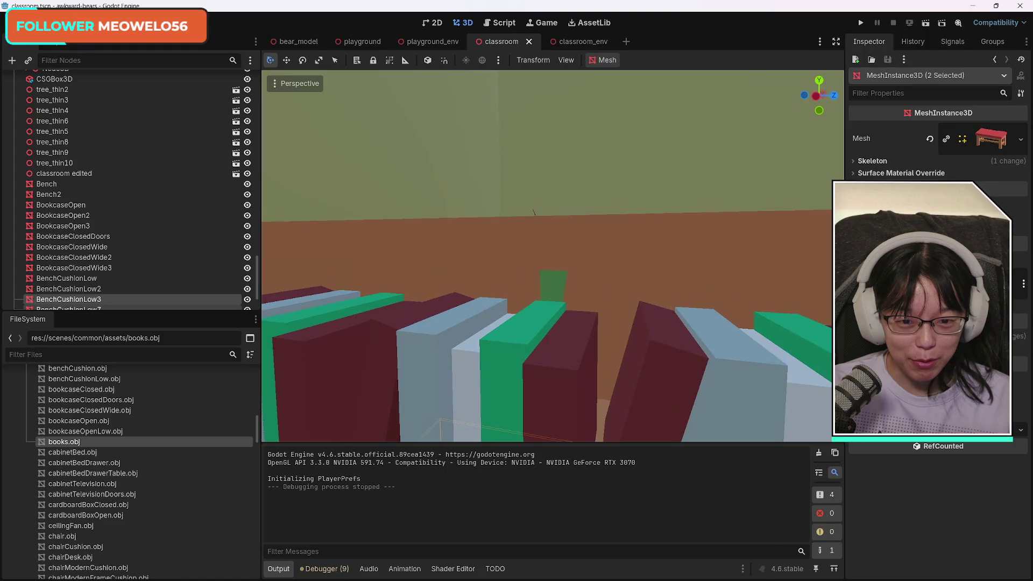
pyautogui.scroll(-6, 536, 211)
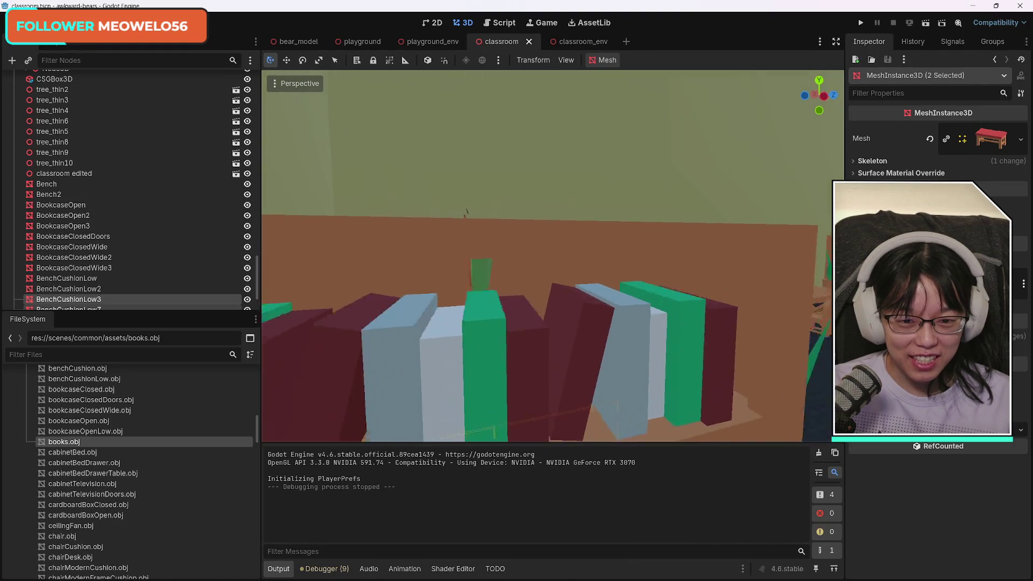
pyautogui.scroll(-5, 553, 257)
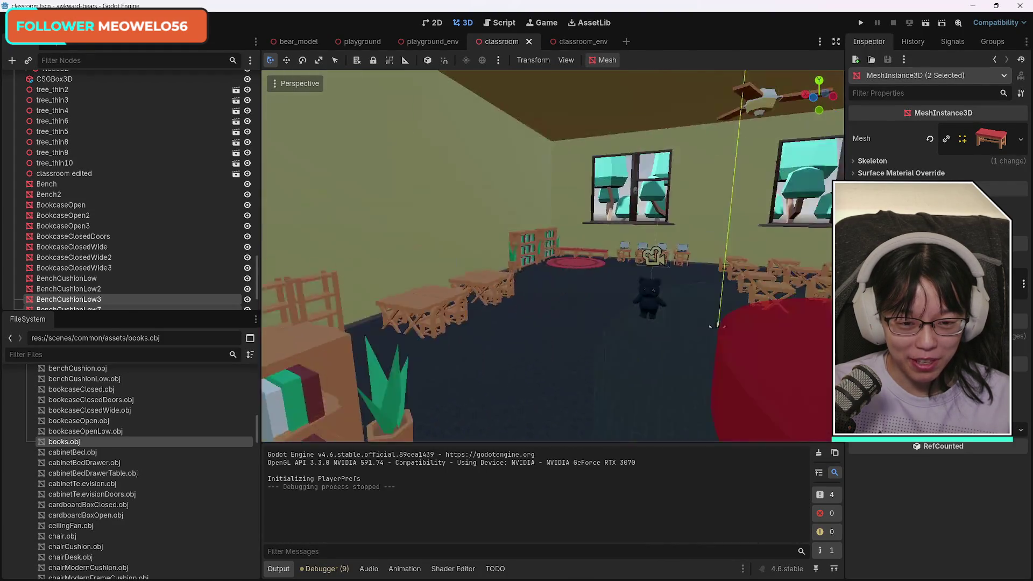
pyautogui.scroll(-5, 553, 256)
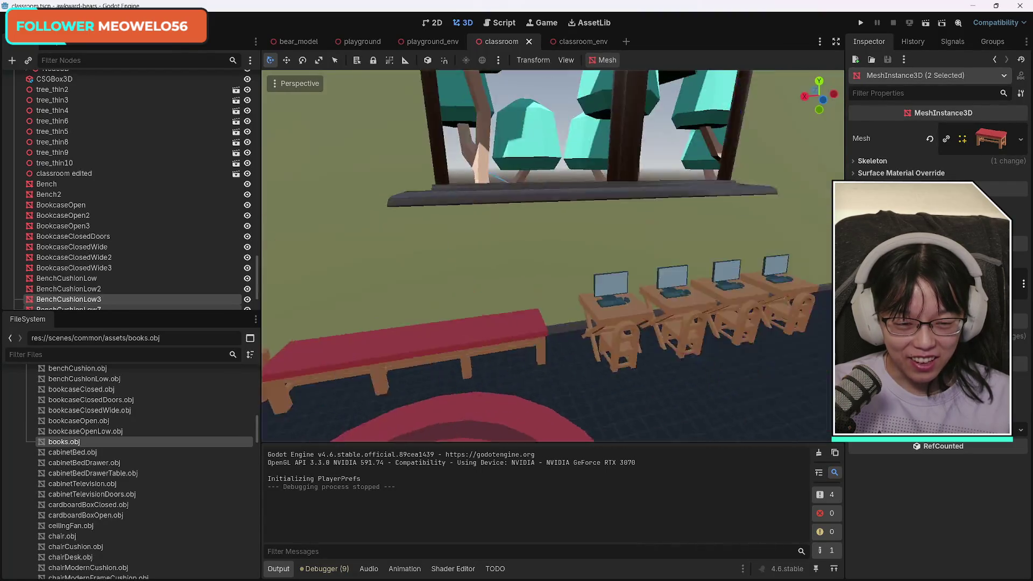
pyautogui.scroll(-5, 553, 256)
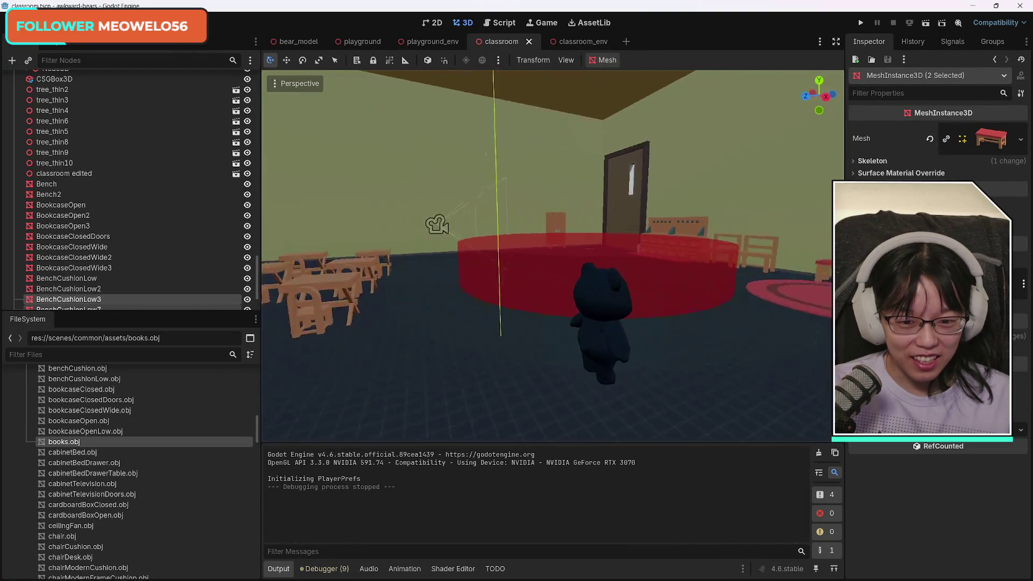
pyautogui.scroll(-5, 553, 256)
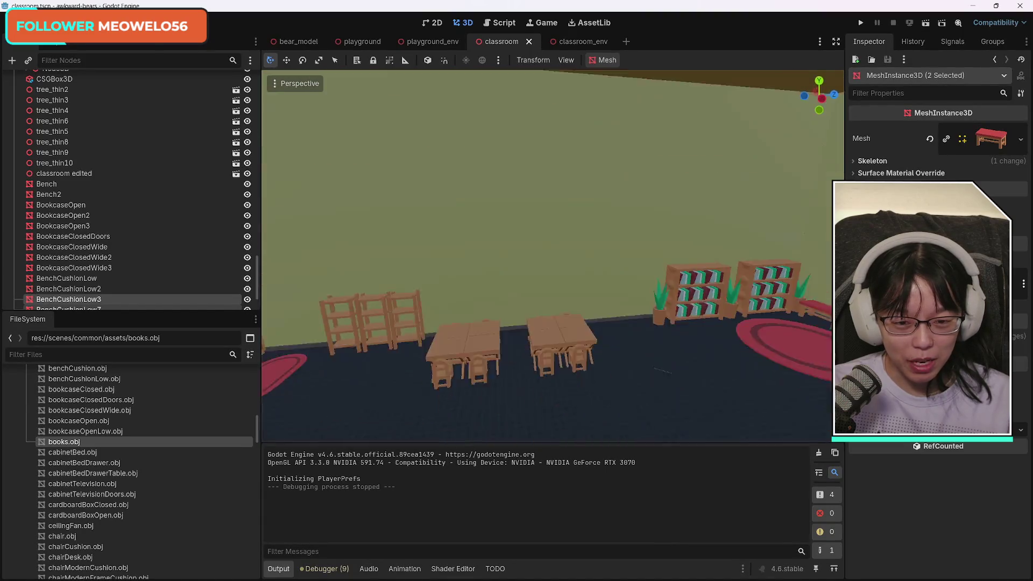
pyautogui.scroll(-5, 553, 256)
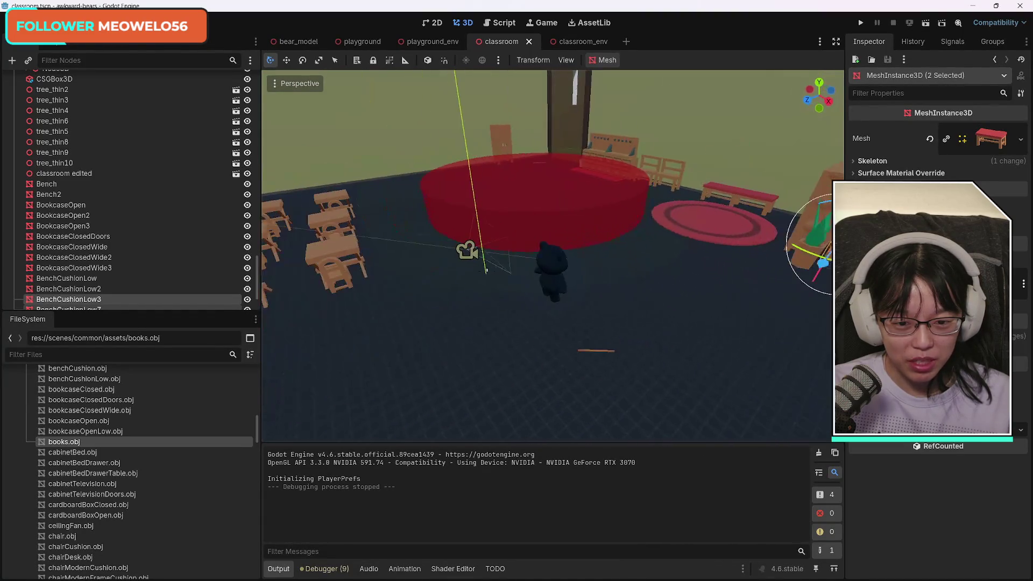
pyautogui.scroll(-5, 553, 256)
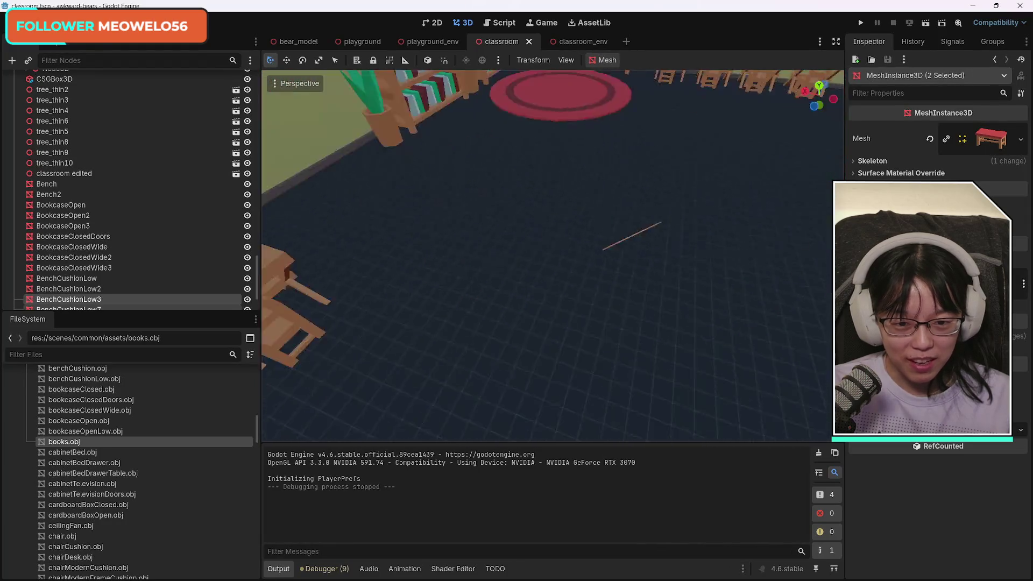
pyautogui.scroll(-5, 553, 256)
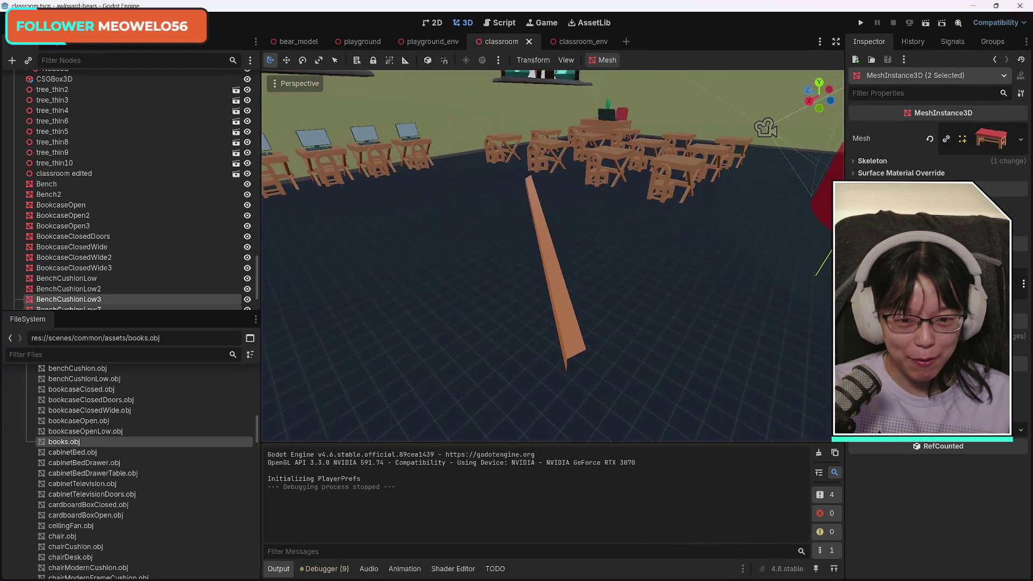
pyautogui.scroll(-2, 553, 256)
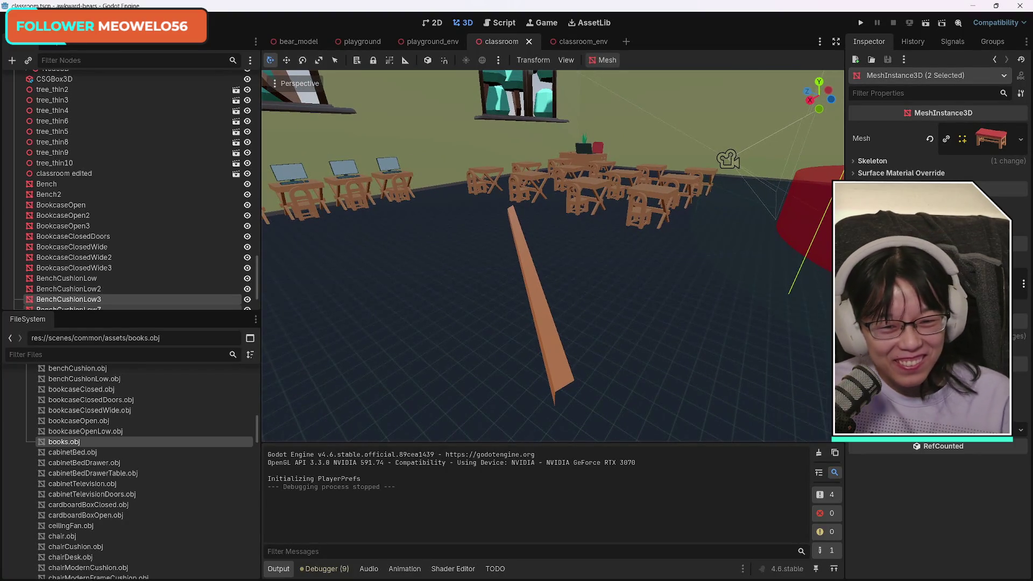
pyautogui.scroll(-5, 553, 256)
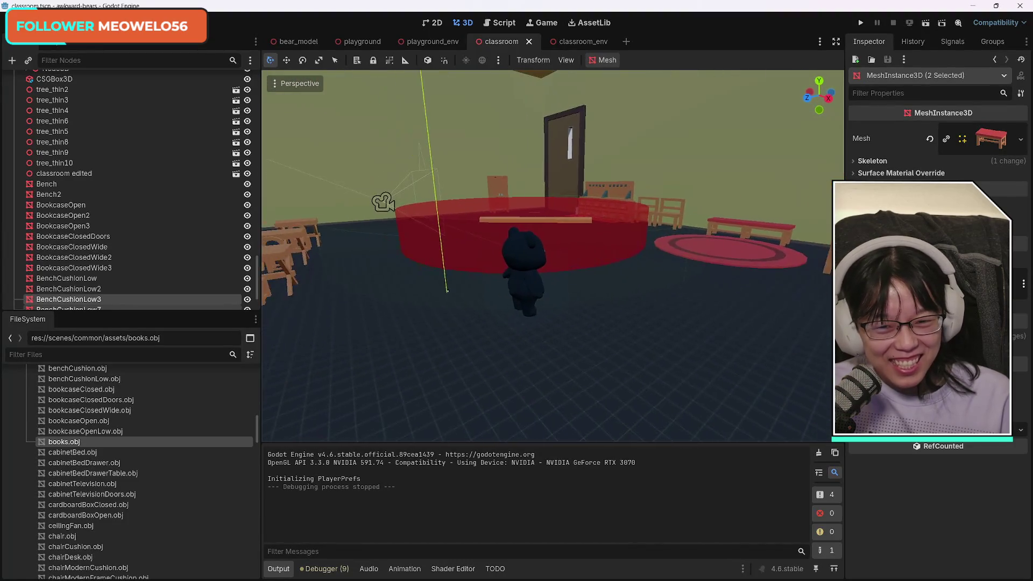
pyautogui.scroll(-5, 553, 256)
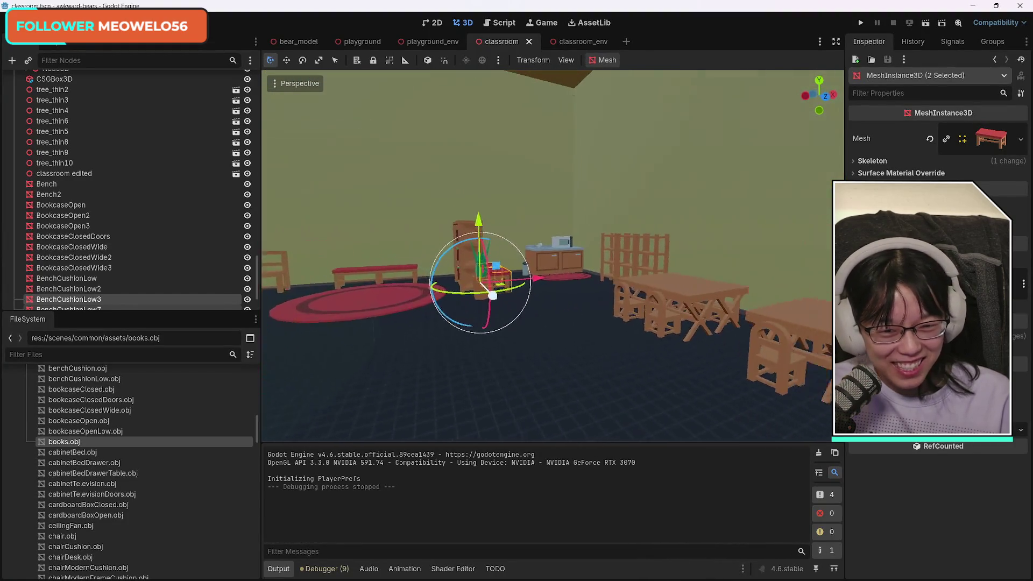
pyautogui.scroll(-5, 553, 256)
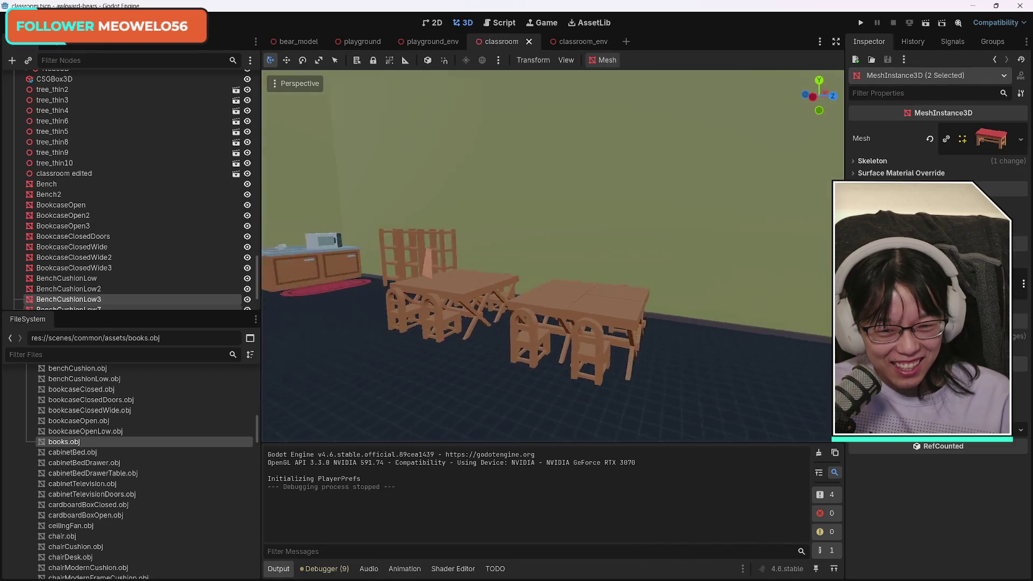
pyautogui.scroll(-5, 553, 256)
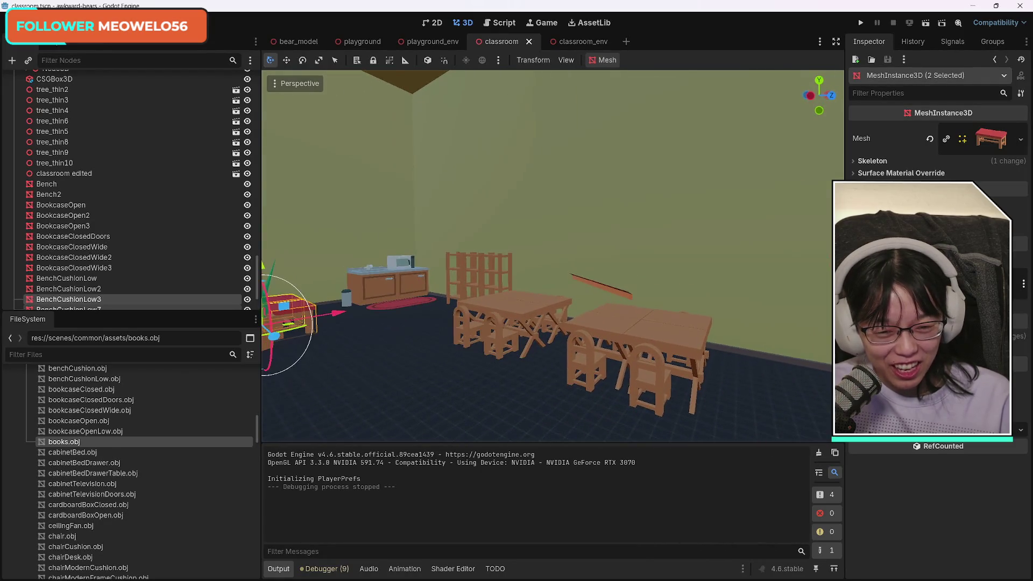
pyautogui.scroll(-5, 553, 256)
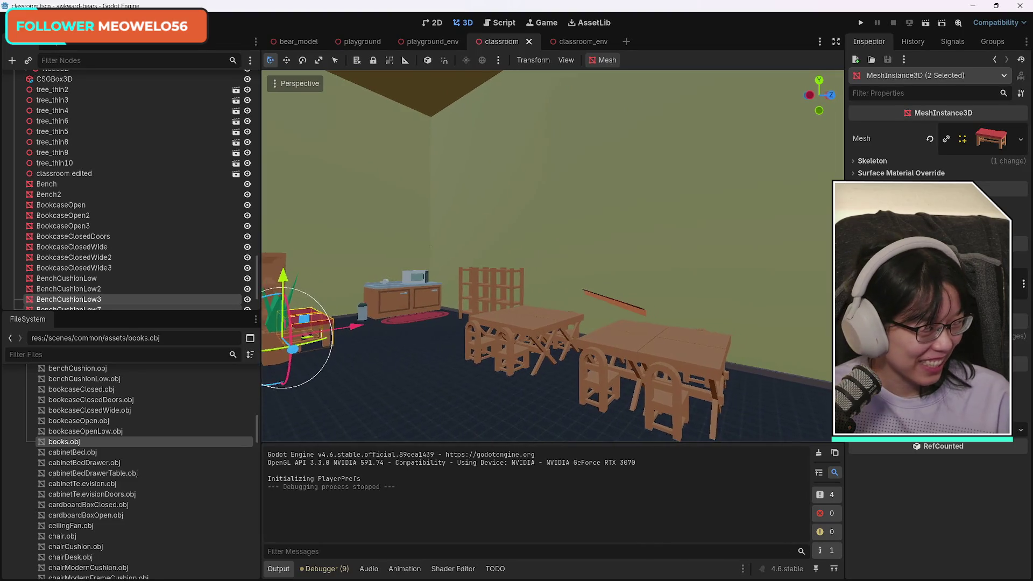
pyautogui.scroll(5, 553, 256)
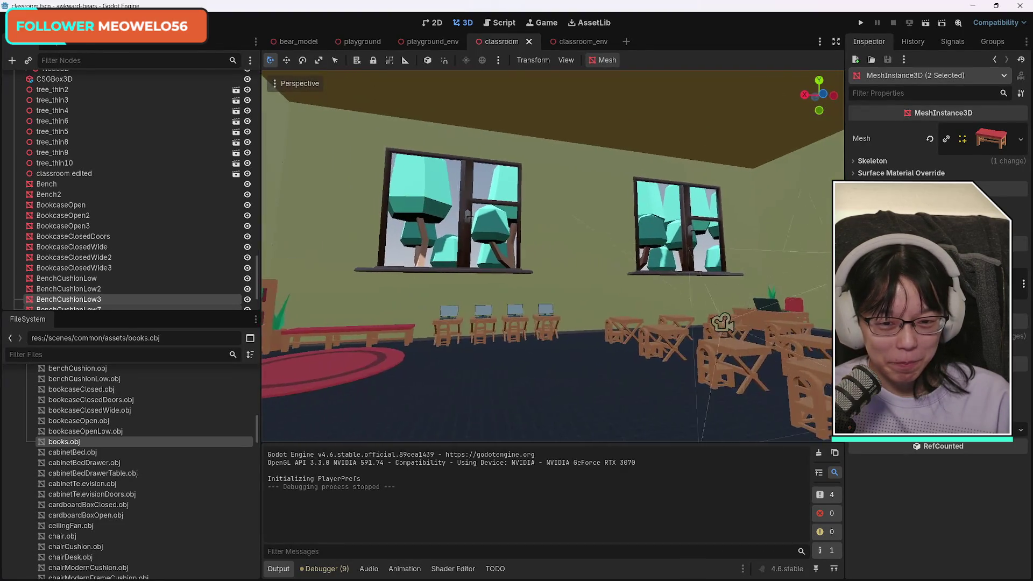
pyautogui.scroll(3, 553, 256)
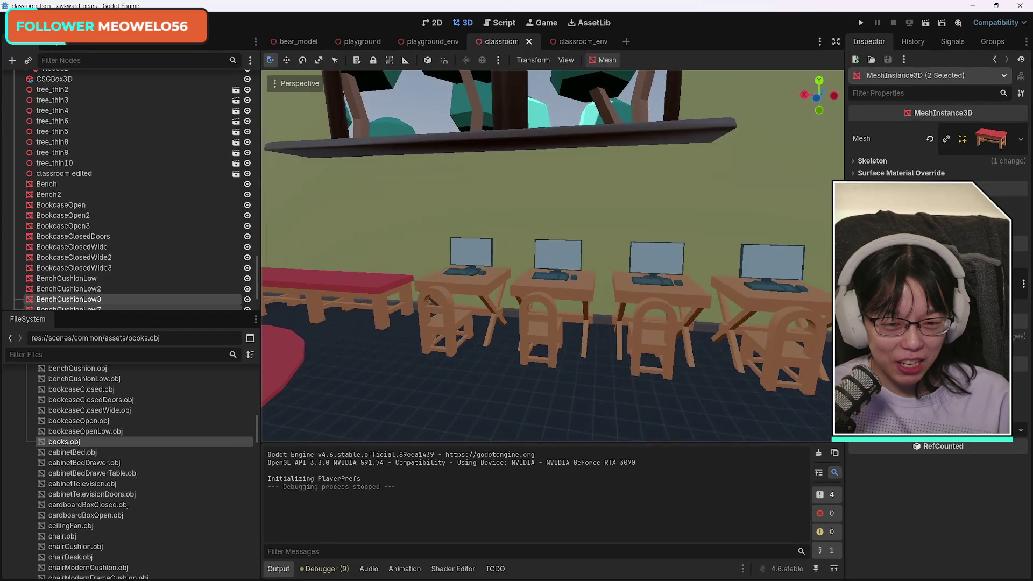
pyautogui.scroll(-5, 553, 257)
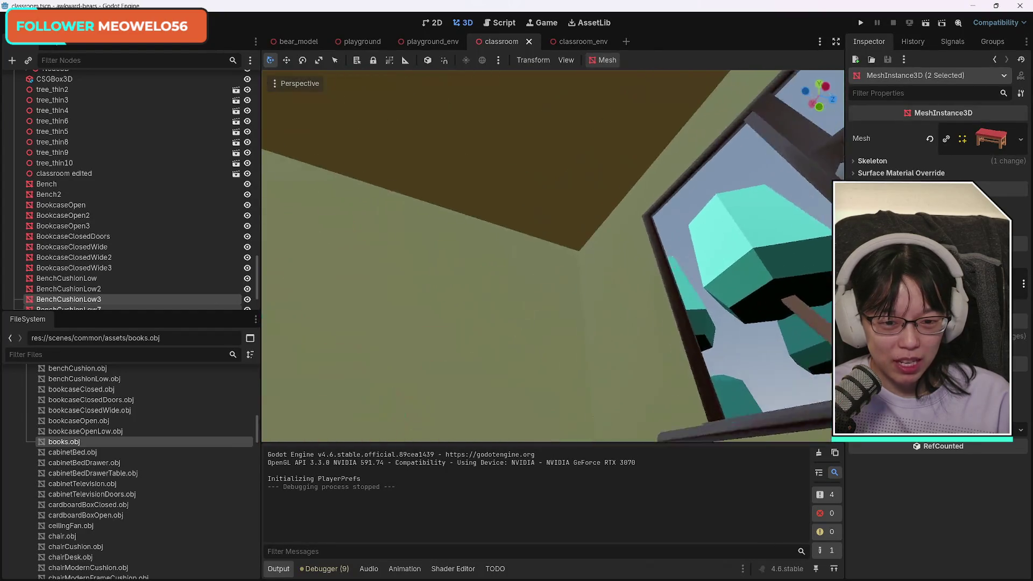
pyautogui.scroll(-5, 743, 228)
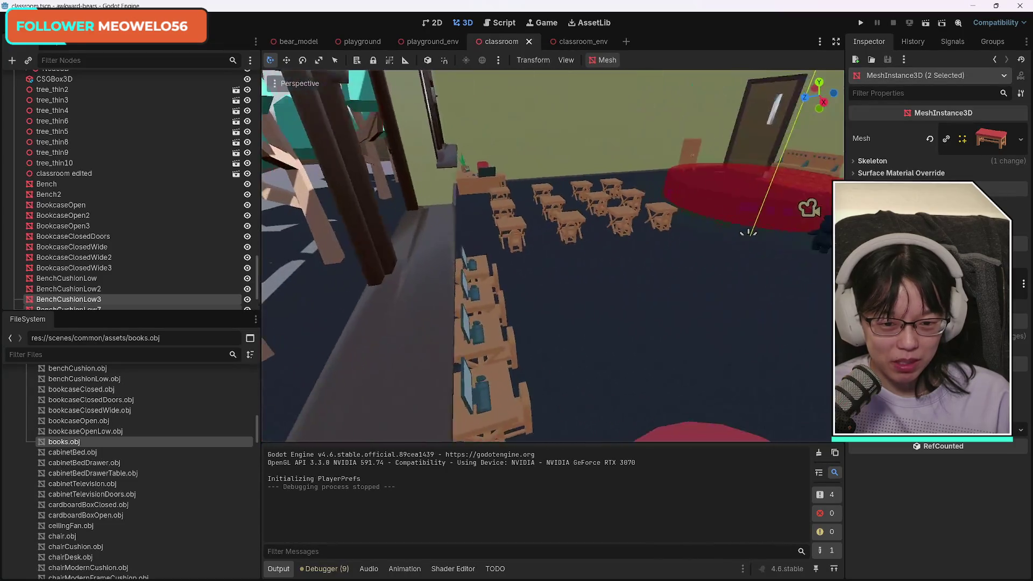
pyautogui.scroll(5, 743, 227)
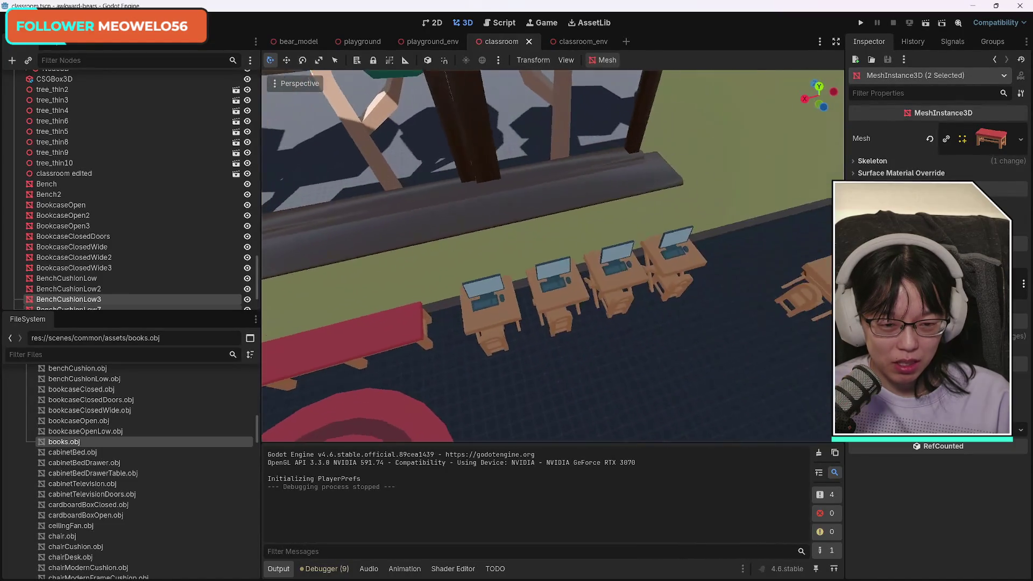
pyautogui.scroll(-5, 553, 256)
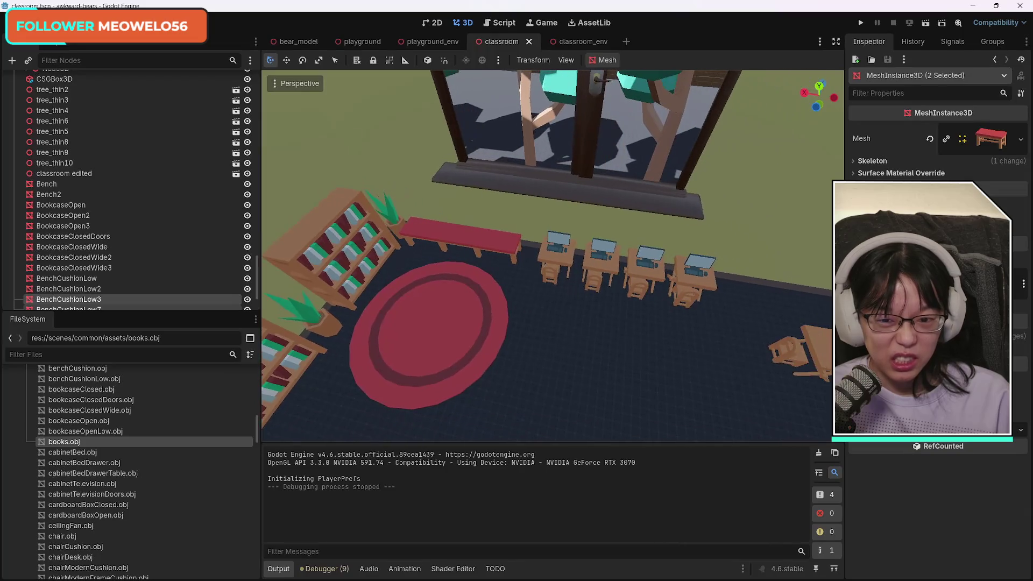
# Select both bench cushions and Computer Lab, try a Z move, then undo it.
pyautogui.click(433, 240)
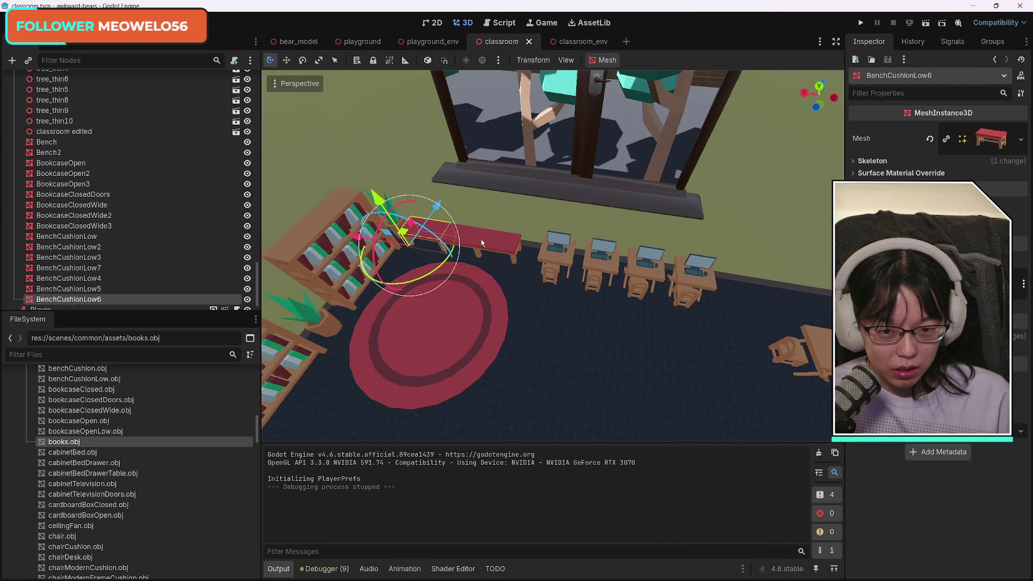
pyautogui.keyDown('shift'); pyautogui.click(485, 244); pyautogui.keyUp('shift')
pyautogui.scroll(-2, 180, 262)
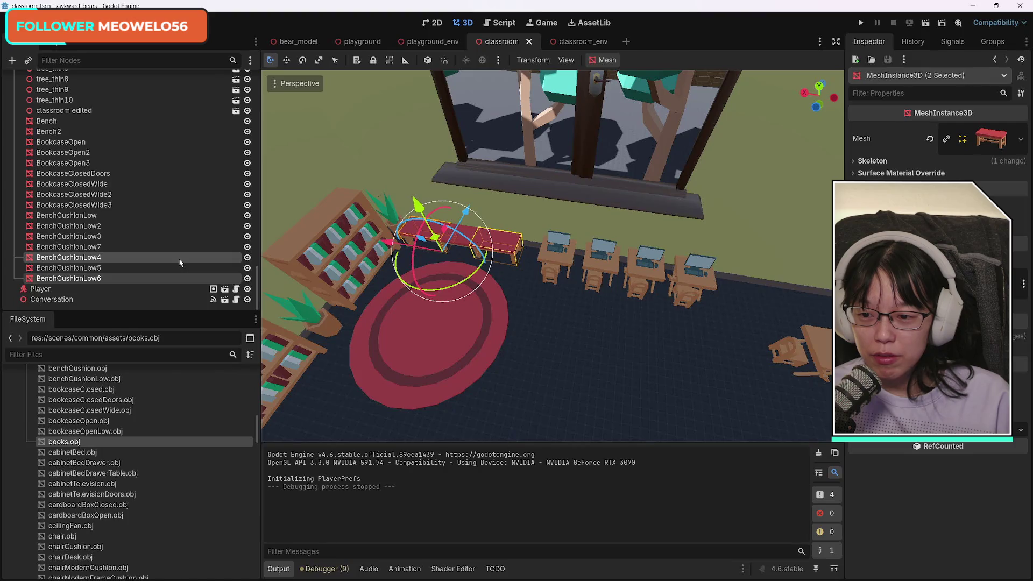
pyautogui.scroll(15, 181, 263)
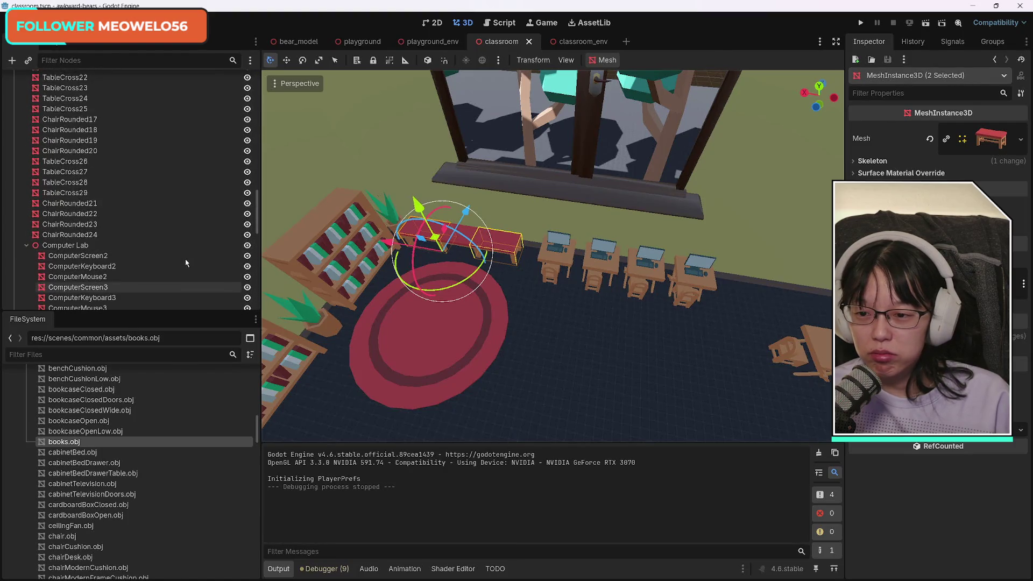
pyautogui.keyDown('ctrl'); pyautogui.click(72, 248); pyautogui.keyUp('ctrl')
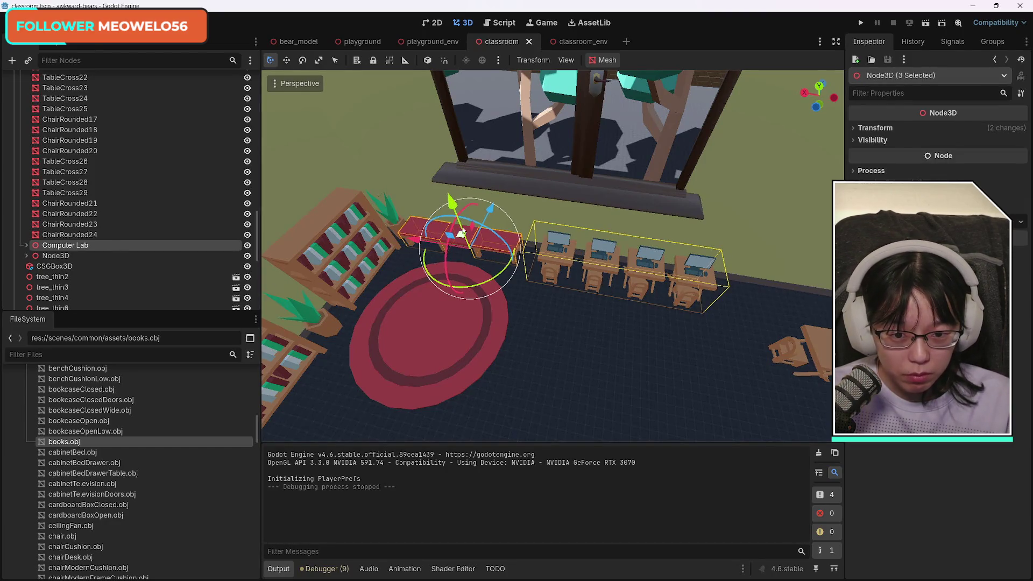
pyautogui.moveTo(490, 210); pyautogui.dragTo(467, 248)
pyautogui.hotkey('ctrl', 'z')
pyautogui.hotkey('ctrl', 'z')
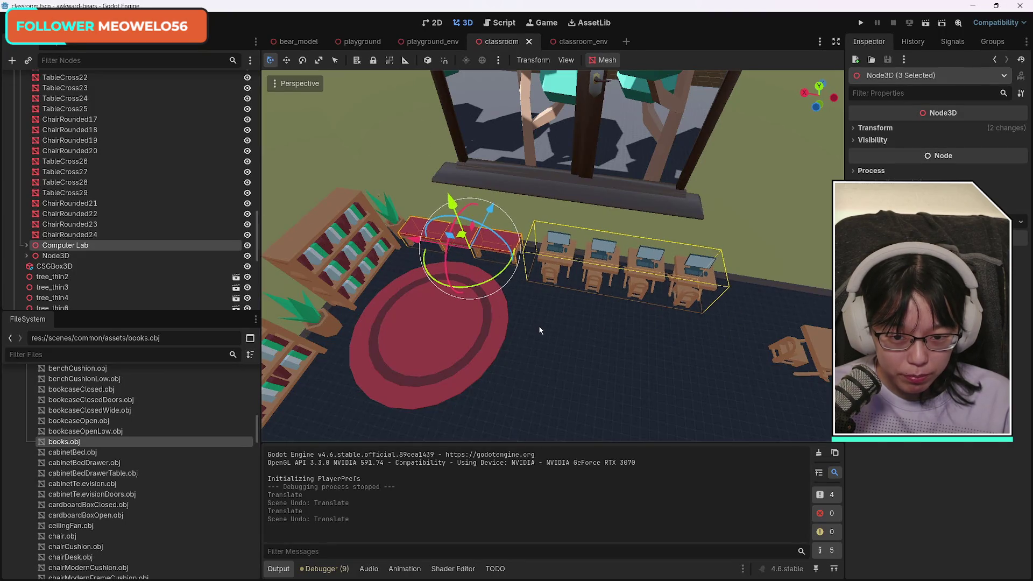
# Move three bench cushion pieces and the Computer Lab desks along Z, then save the scene.
pyautogui.click(533, 320)
pyautogui.click(459, 236)
pyautogui.keyDown('shift'); pyautogui.click(466, 235); pyautogui.keyUp('shift')
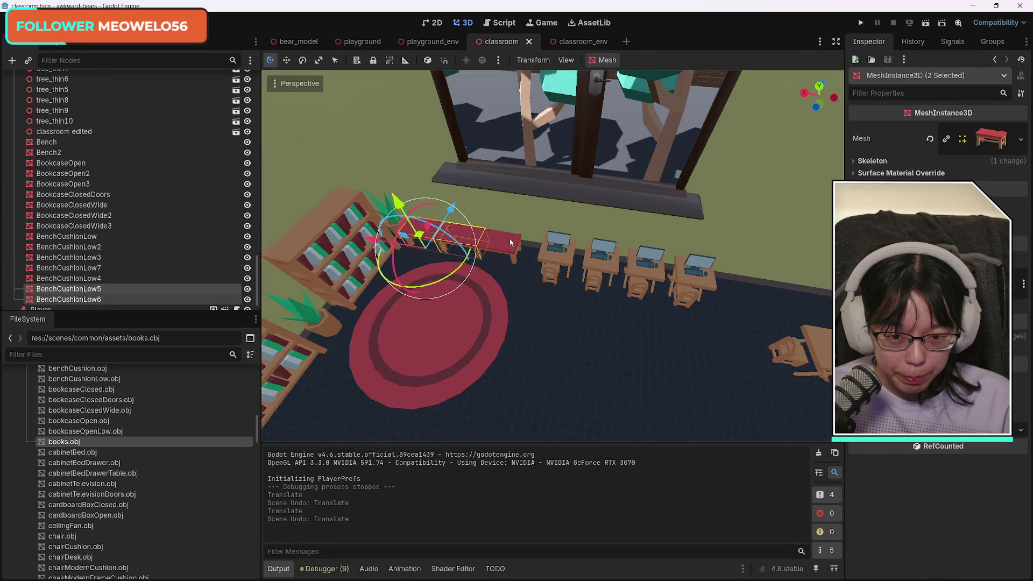
pyautogui.keyDown('shift'); pyautogui.click(508, 243); pyautogui.keyUp('shift')
pyautogui.scroll(4, 176, 216)
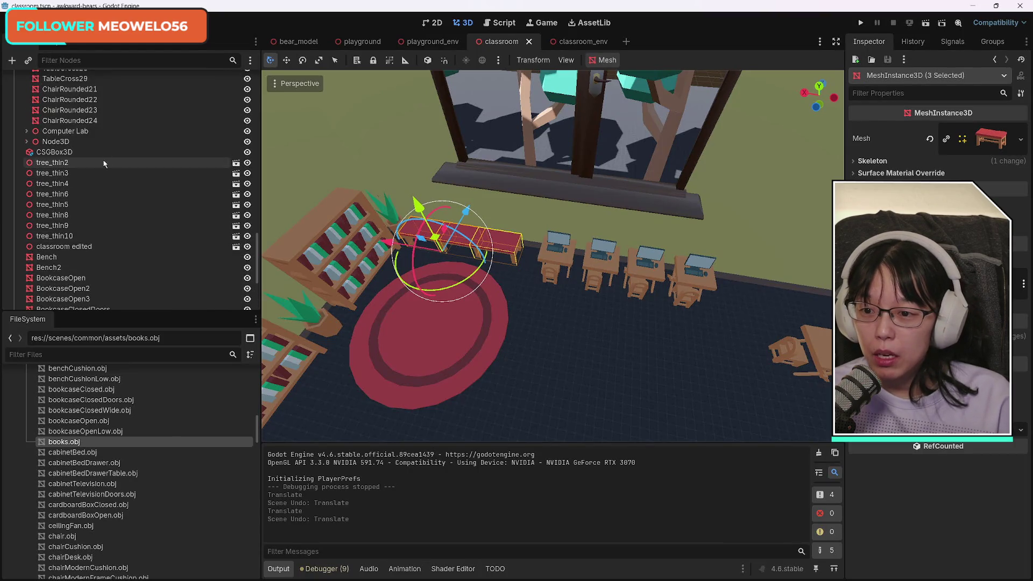
pyautogui.keyDown('ctrl'); pyautogui.click(95, 134); pyautogui.keyUp('ctrl')
pyautogui.moveTo(482, 217); pyautogui.dragTo(486, 231)
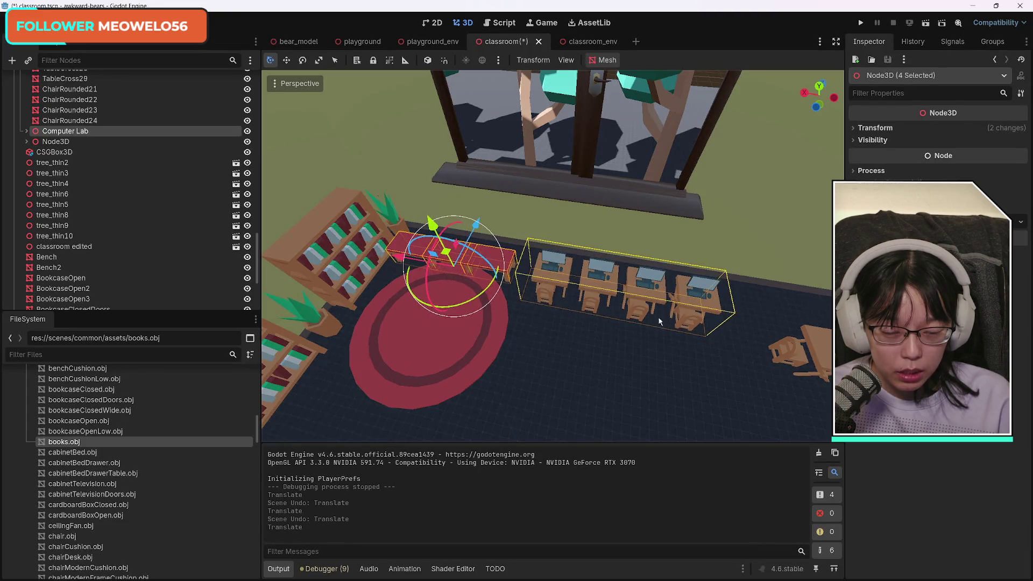
pyautogui.moveTo(660, 321)
pyautogui.mouseDown()
pyautogui.moveTo(597, 309)
pyautogui.moveTo(545, 346)
pyautogui.mouseUp()
pyautogui.hotkey('ctrl', 's')
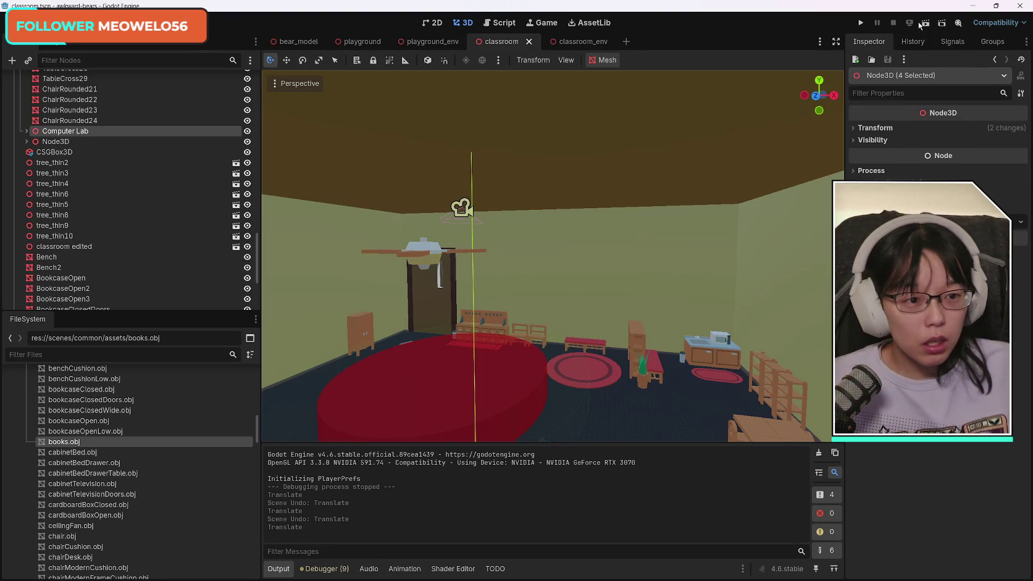
pyautogui.click(921, 24)
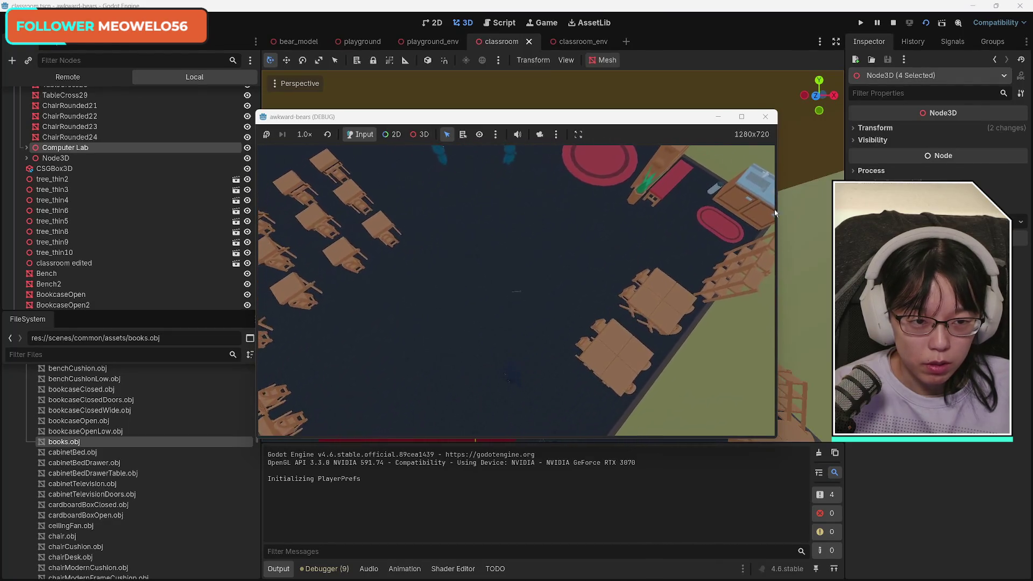
pyautogui.click(765, 117)
pyautogui.moveTo(650, 378); pyautogui.dragTo(650, 377)
pyautogui.press('w')
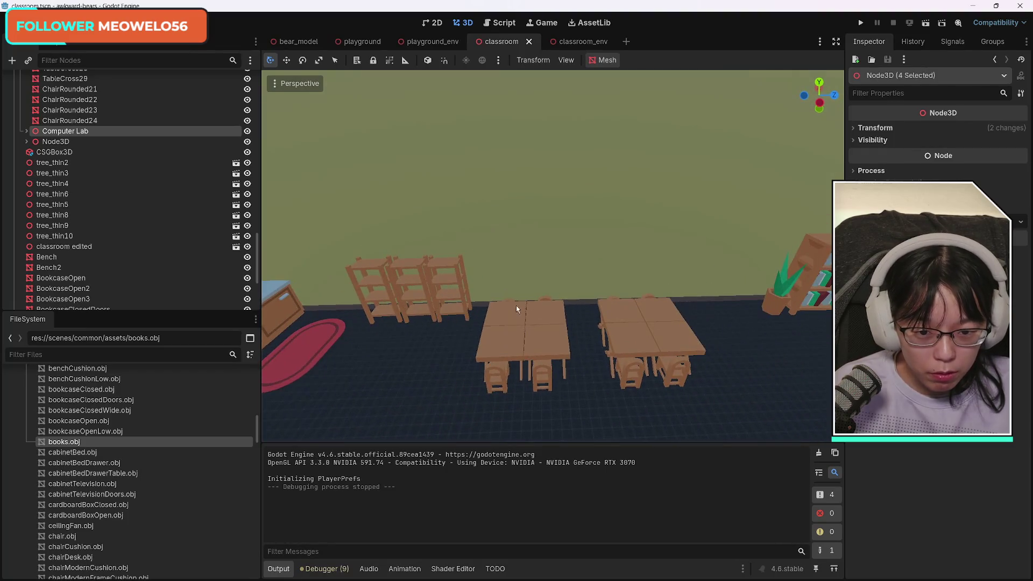
# Multi-select the student tables and their nearby rounded chairs in the viewport.
pyautogui.click(555, 310)
pyautogui.keyDown('shift'); pyautogui.click(644, 345); pyautogui.keyUp('shift')
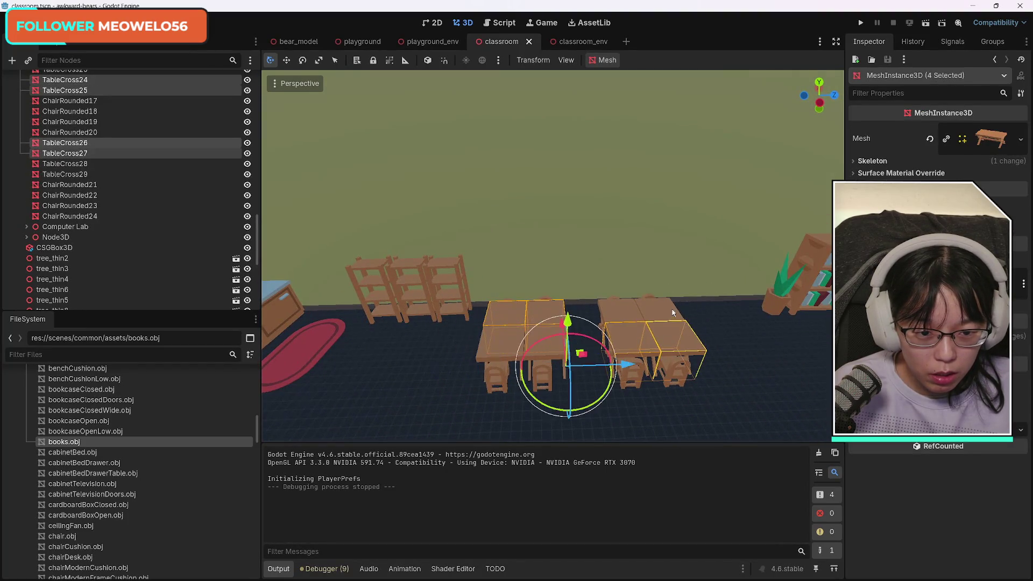
pyautogui.keyDown('shift'); pyautogui.click(620, 307); pyautogui.keyUp('shift')
pyautogui.keyDown('shift'); pyautogui.click(527, 343); pyautogui.keyUp('shift')
pyautogui.keyDown('shift'); pyautogui.click(663, 309); pyautogui.keyUp('shift')
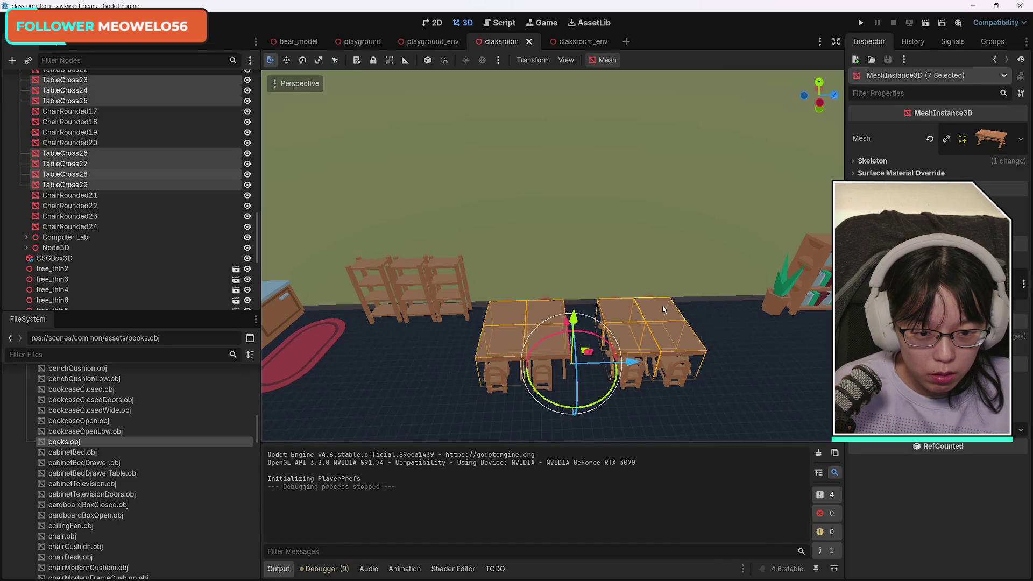
pyautogui.keyDown('shift'); pyautogui.click(563, 360); pyautogui.keyUp('shift')
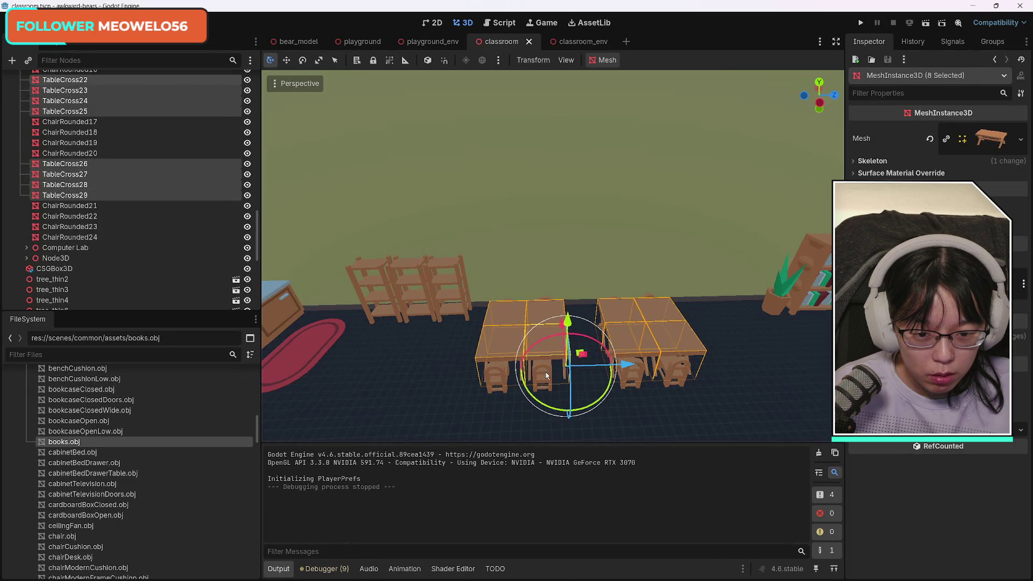
pyautogui.keyDown('shift'); pyautogui.click(543, 376); pyautogui.keyUp('shift')
pyautogui.keyDown('shift'); pyautogui.click(539, 377); pyautogui.keyUp('shift')
pyautogui.keyDown('shift'); pyautogui.click(632, 369); pyautogui.keyUp('shift')
pyautogui.keyDown('shift'); pyautogui.click(672, 371); pyautogui.keyUp('shift')
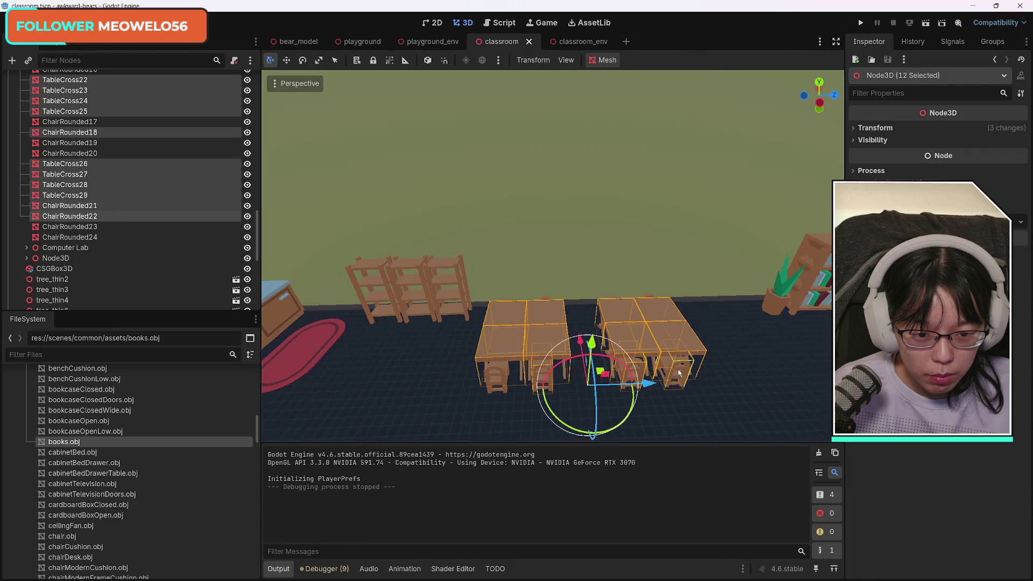
# Add ChairRounded23, 24, 19 and 20, try moving the group, then undo.
pyautogui.scroll(-3, 585, 297)
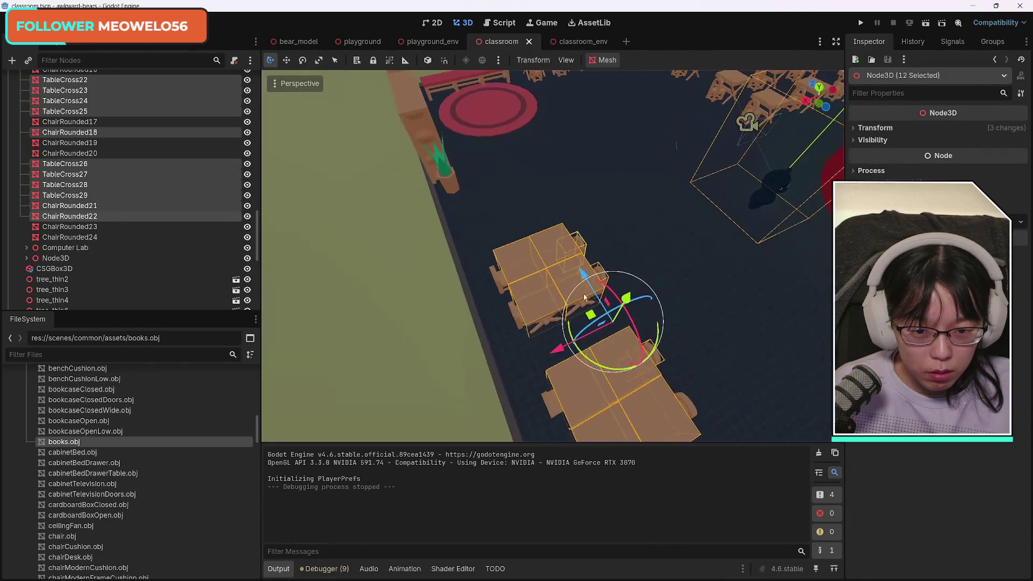
pyautogui.keyDown('shift'); pyautogui.click(500, 279); pyautogui.keyUp('shift')
pyautogui.keyDown('shift'); pyautogui.click(501, 288); pyautogui.keyUp('shift')
pyautogui.press('f')
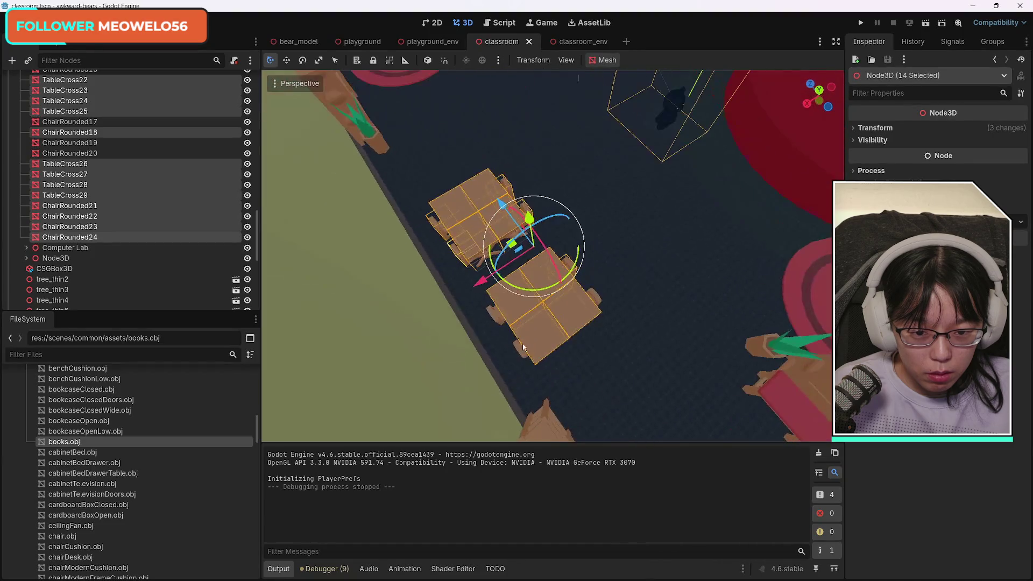
pyautogui.keyDown('shift'); pyautogui.click(493, 317); pyautogui.keyUp('shift')
pyautogui.keyDown('shift'); pyautogui.click(515, 211); pyautogui.keyUp('shift')
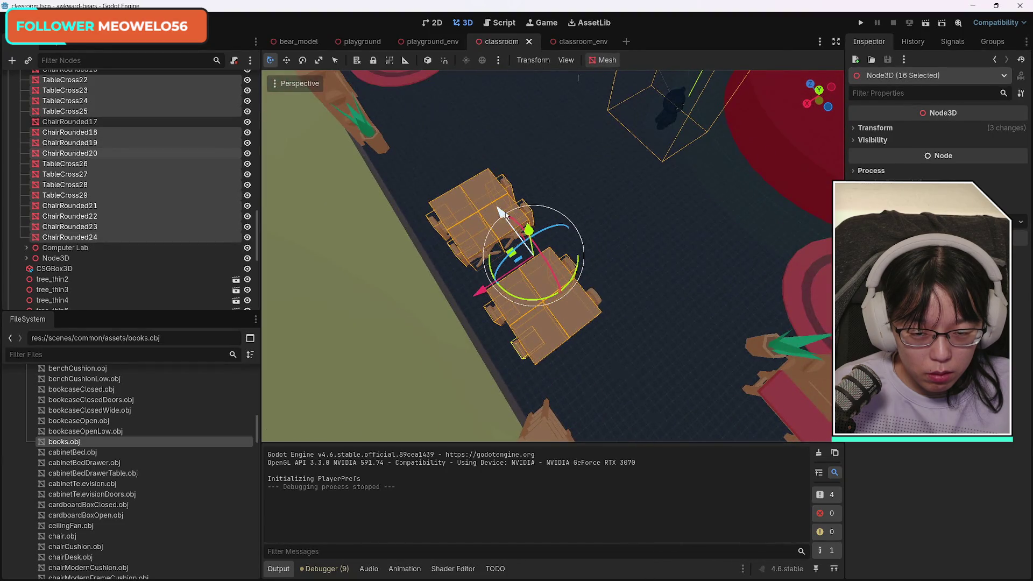
pyautogui.moveTo(502, 213); pyautogui.dragTo(487, 192)
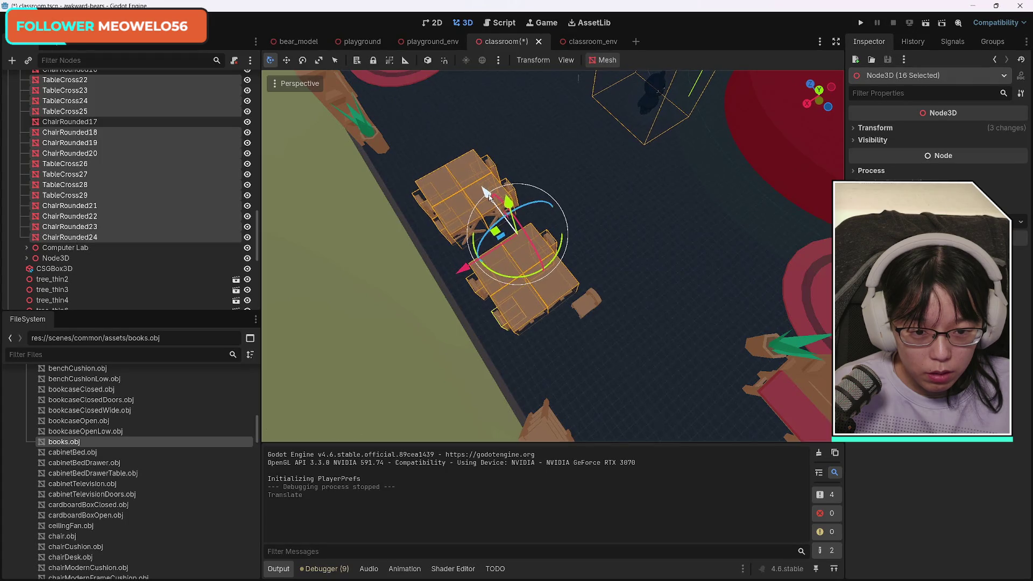
pyautogui.hotkey('ctrl', 'z')
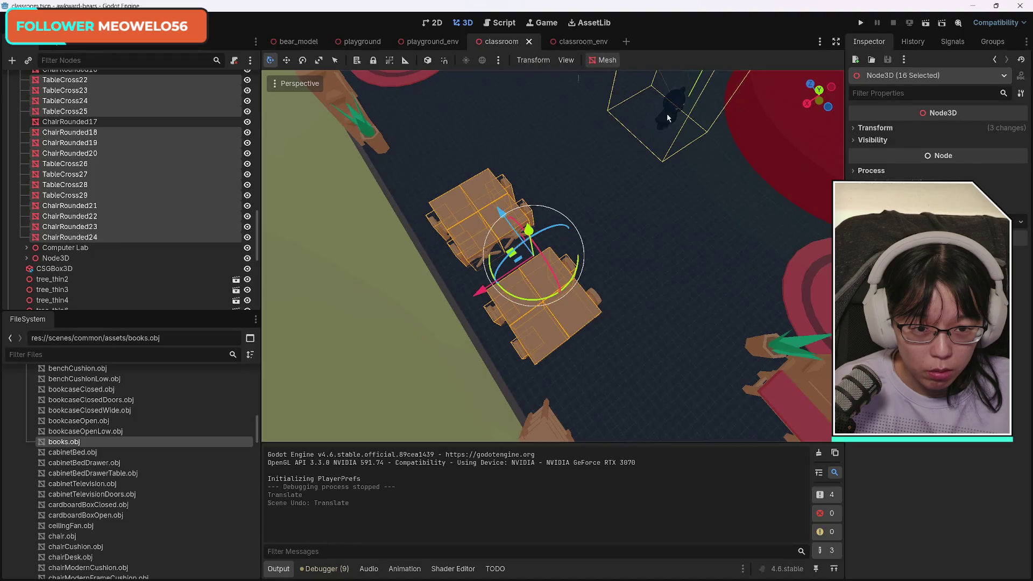
# Swap the dark object for ChairRounded17 and shift the furniture along X and Z.
pyautogui.keyDown('shift'); pyautogui.click(673, 111); pyautogui.keyUp('shift')
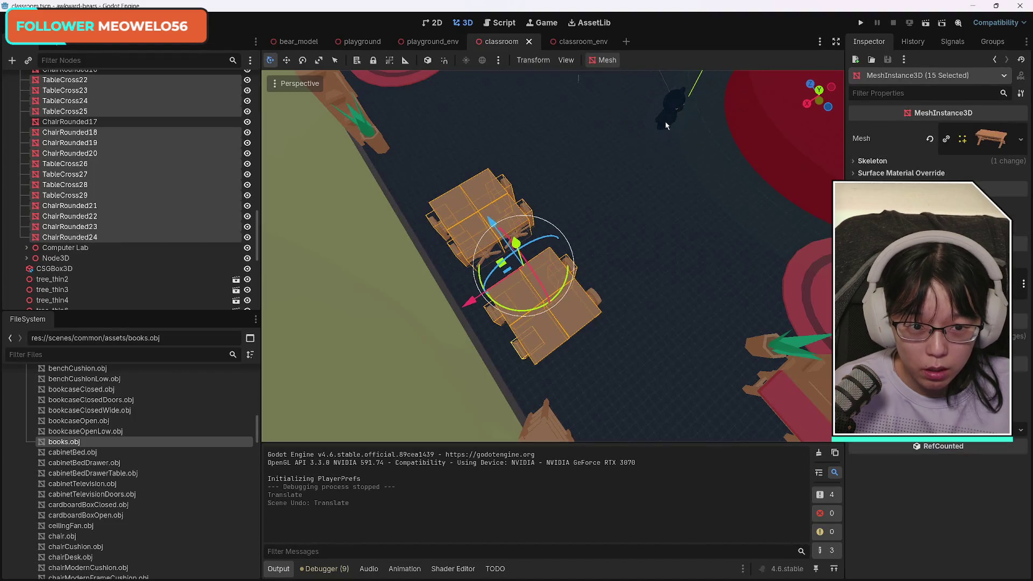
pyautogui.keyDown('shift'); pyautogui.click(596, 299); pyautogui.keyUp('shift')
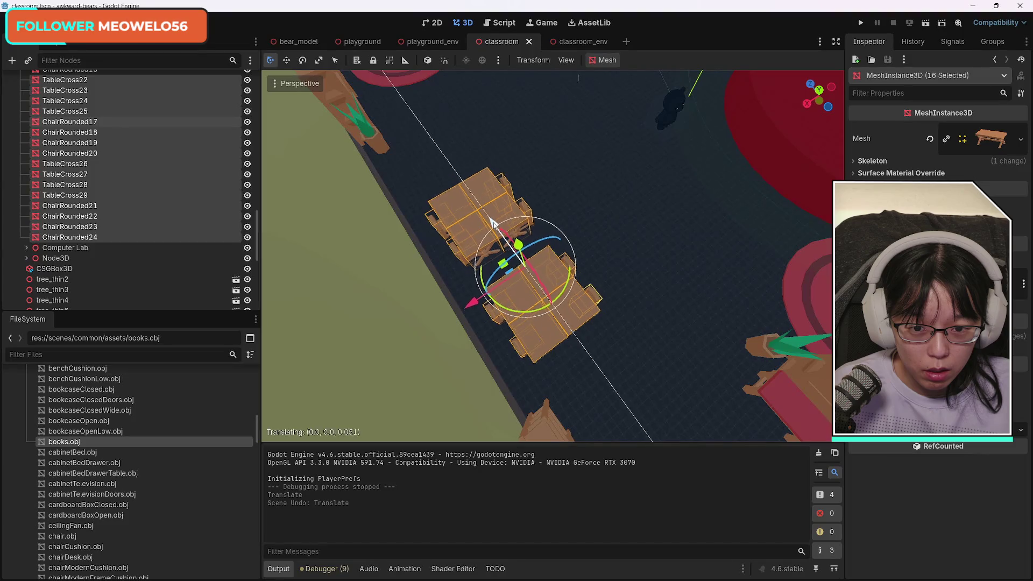
pyautogui.moveTo(492, 224); pyautogui.dragTo(484, 210)
pyautogui.moveTo(461, 289); pyautogui.dragTo(479, 279)
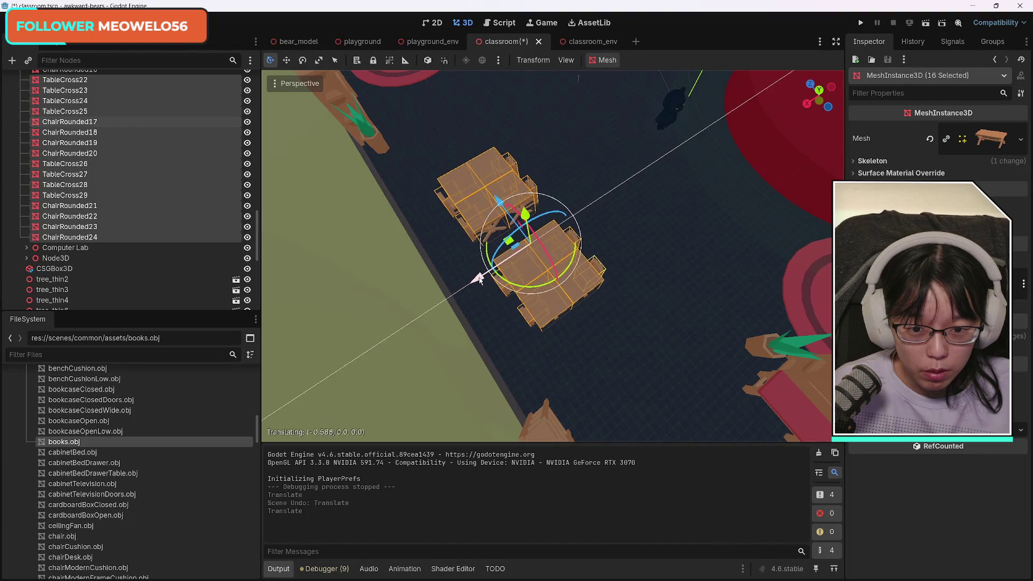
pyautogui.moveTo(497, 200)
pyautogui.mouseDown()
pyautogui.moveTo(484, 183)
pyautogui.moveTo(576, 337)
pyautogui.moveTo(516, 312)
pyautogui.mouseUp()
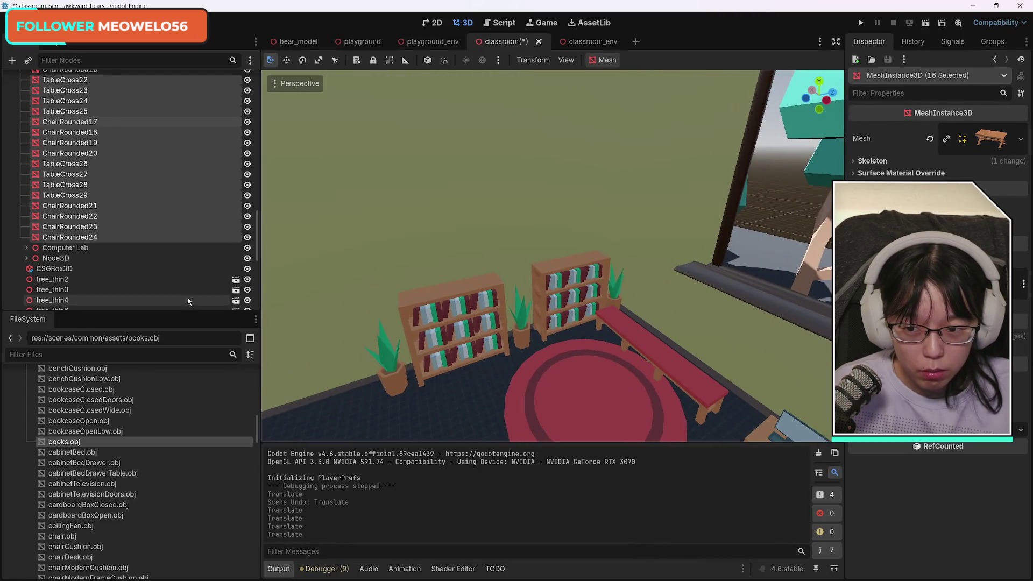
# Collapse TeacherDesk's child nodes at the top of the Scene dock hierarchy.
pyautogui.scroll(-10, 143, 255)
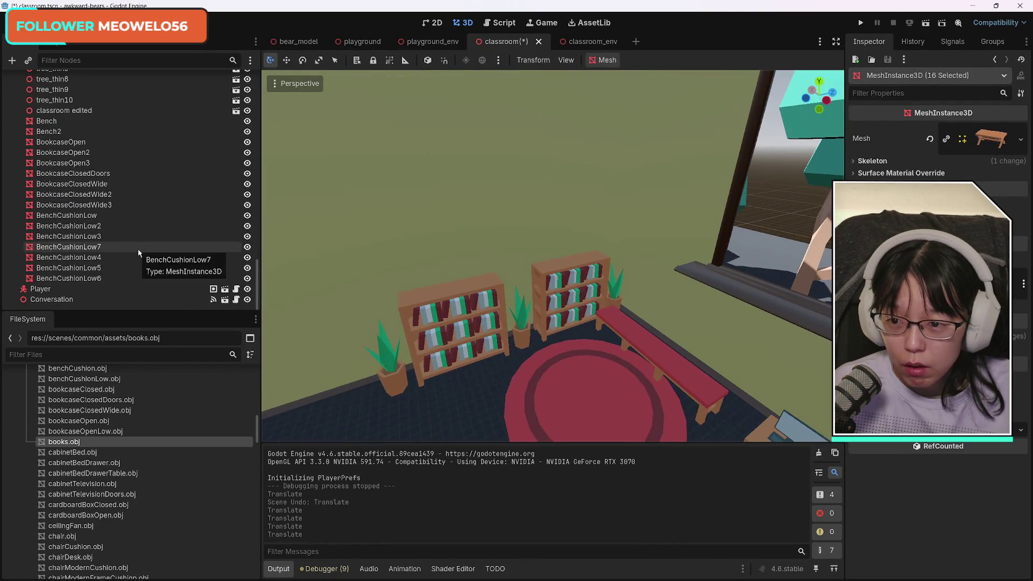
pyautogui.scroll(15, 138, 253)
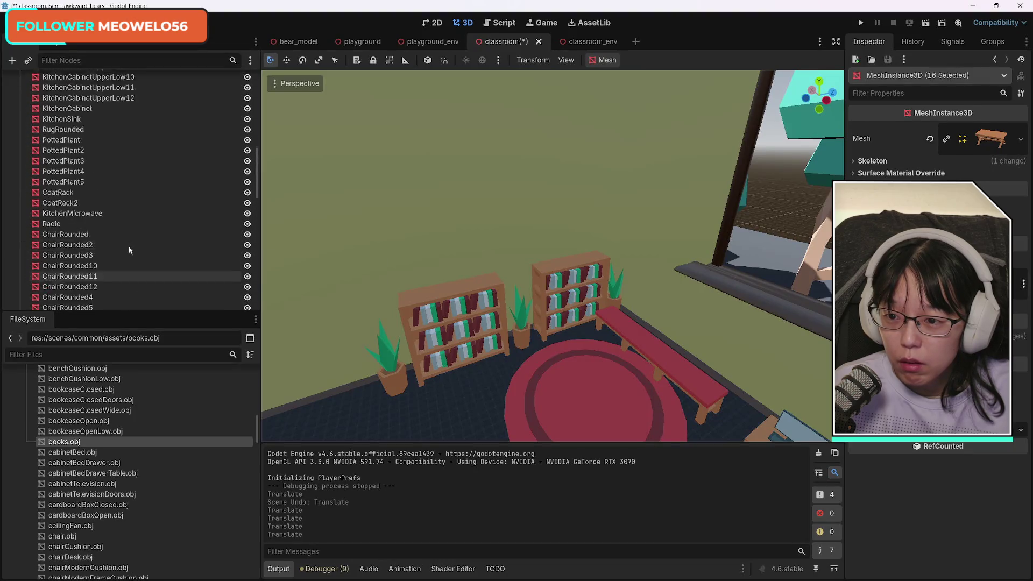
pyautogui.scroll(10, 129, 248)
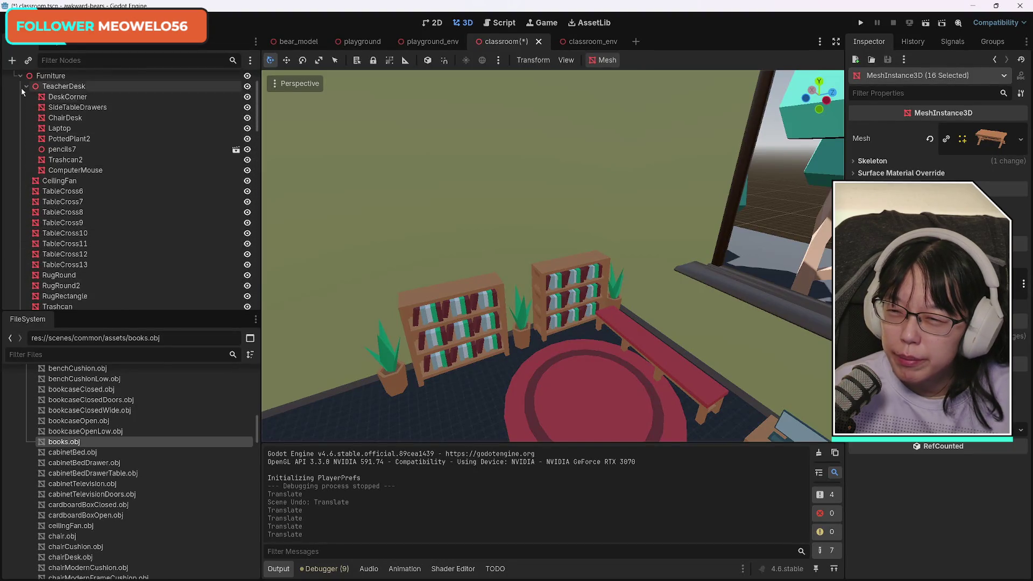
pyautogui.click(25, 87)
pyautogui.scroll(-5, 133, 246)
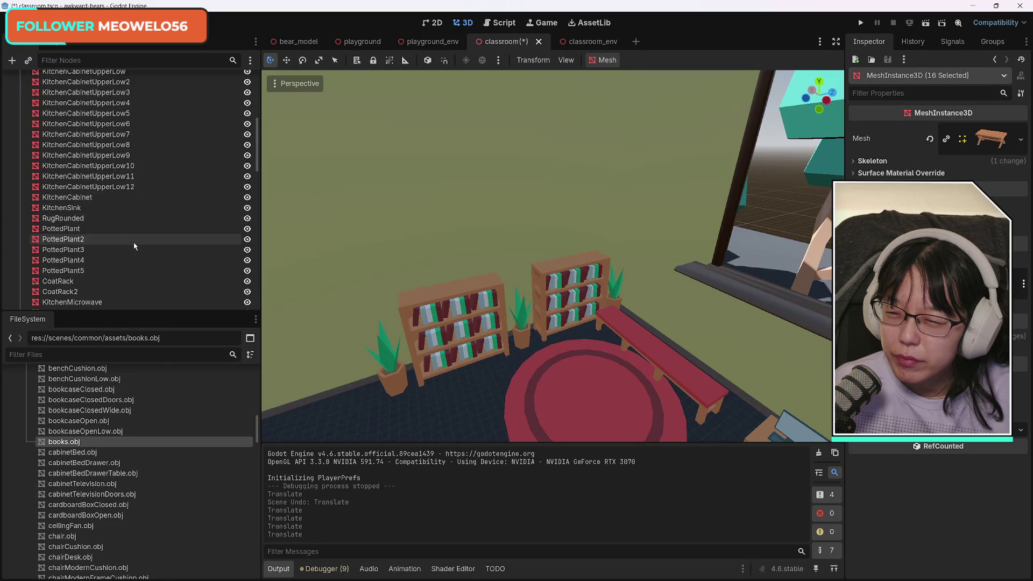
pyautogui.scroll(-15, 134, 246)
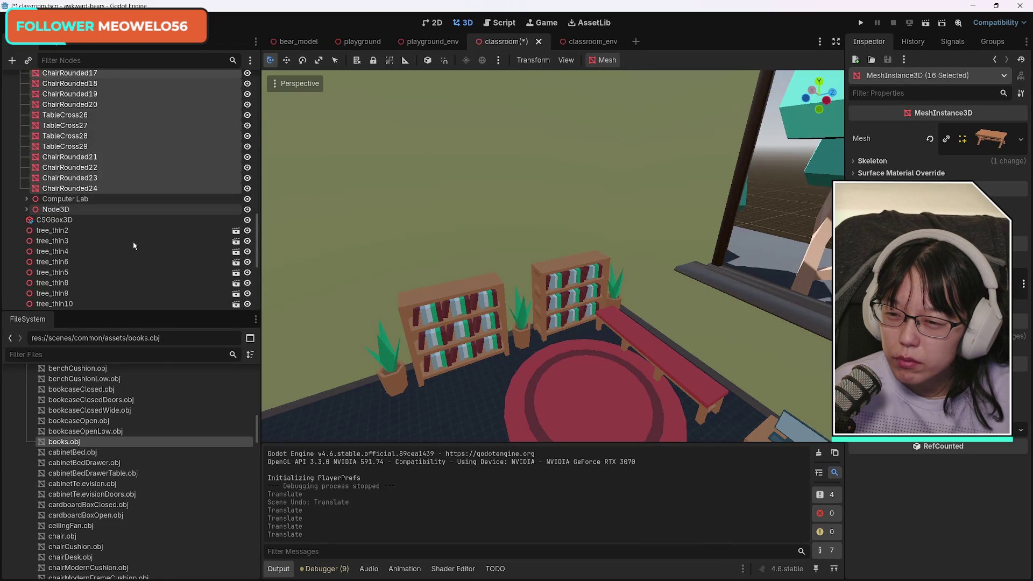
pyautogui.scroll(-5, 134, 246)
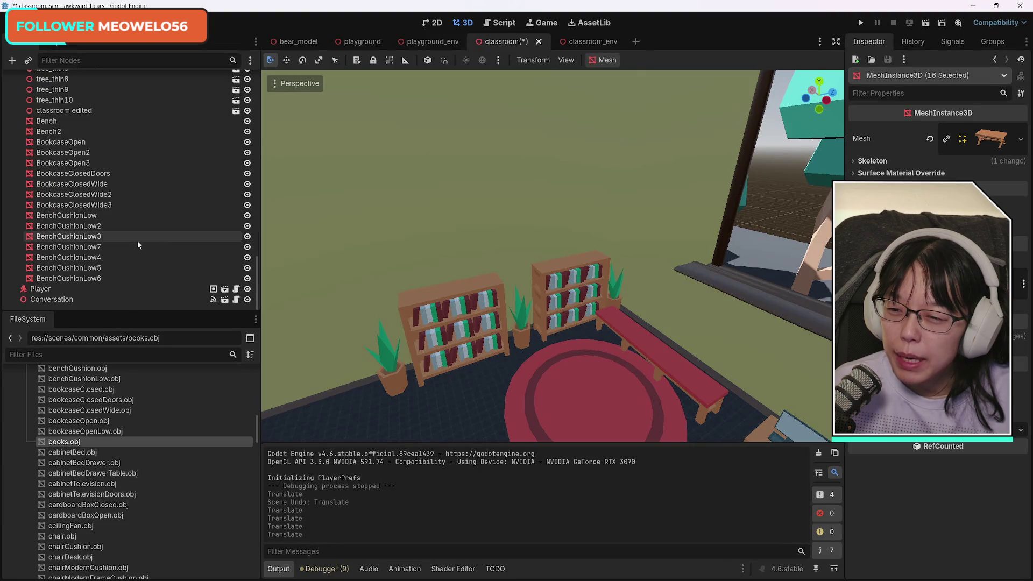
pyautogui.scroll(5, 137, 241)
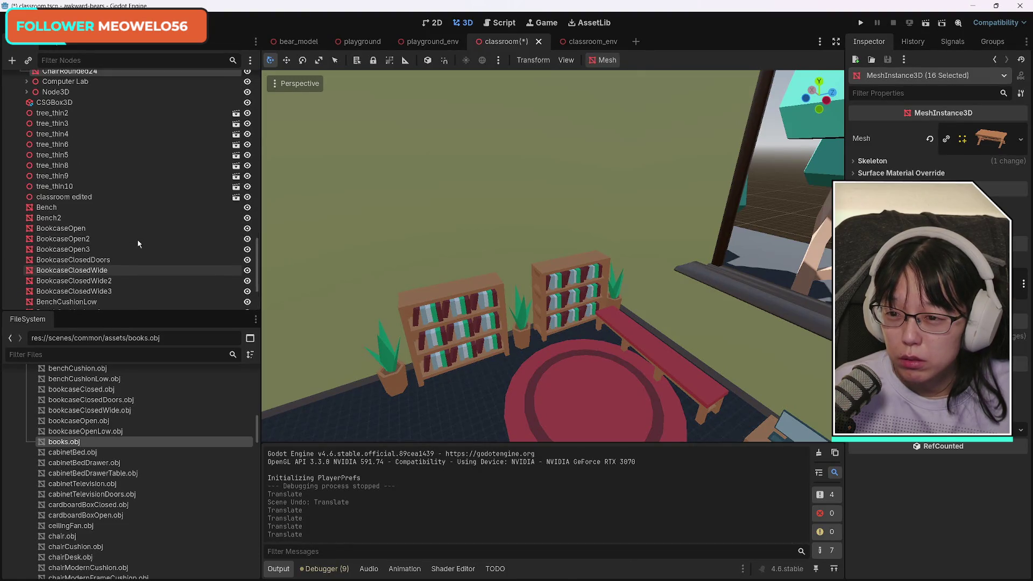
pyautogui.scroll(-5, 138, 239)
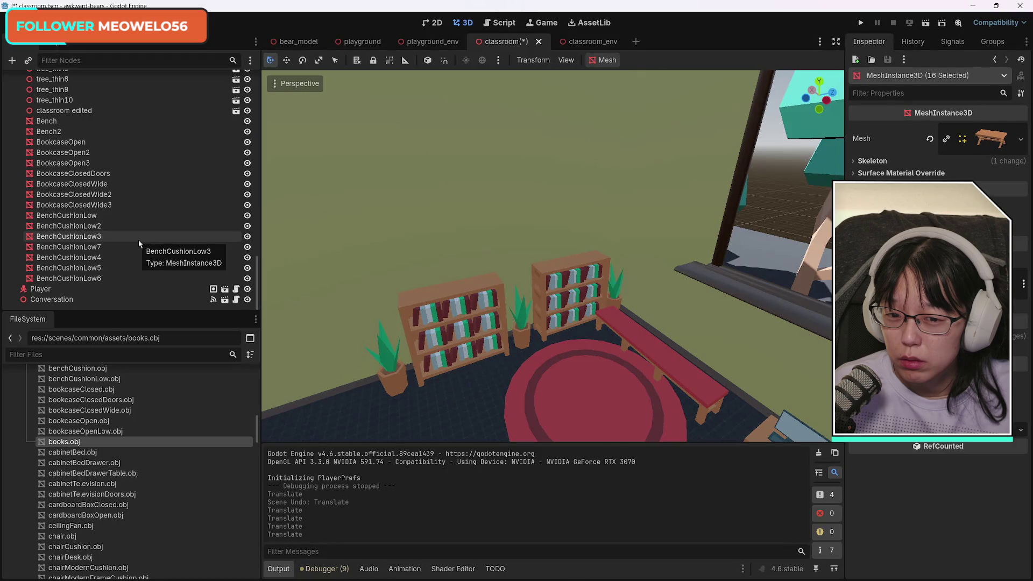
# Select the two wide closed bookcases plus PottedPlant3, PottedPlant5 and PottedPlant4.
pyautogui.click(457, 291)
pyautogui.keyDown('shift'); pyautogui.click(577, 264); pyautogui.keyUp('shift')
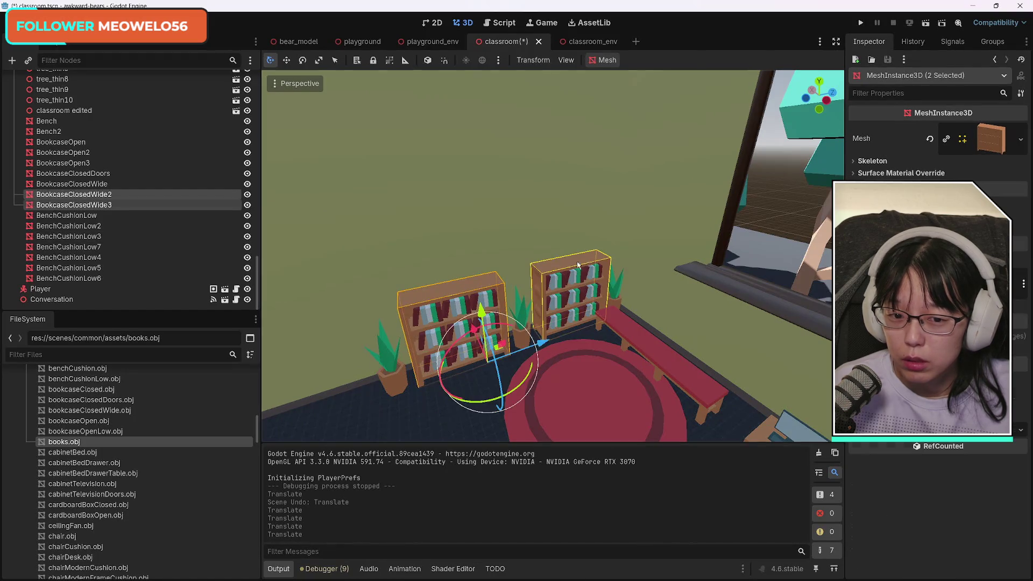
pyautogui.keyDown('shift'); pyautogui.click(617, 303); pyautogui.keyUp('shift')
pyautogui.keyDown('shift'); pyautogui.click(392, 372); pyautogui.keyUp('shift')
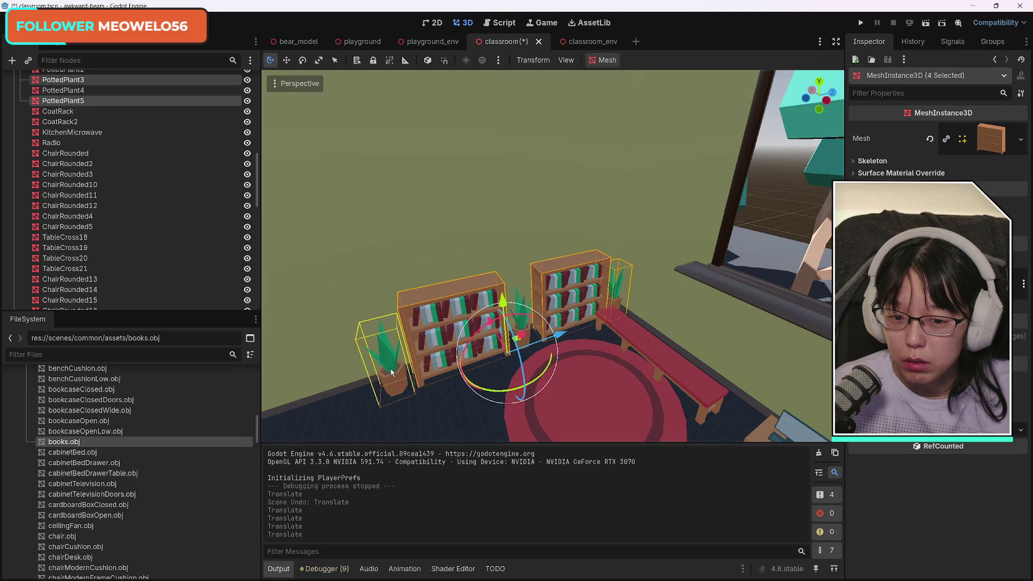
pyautogui.keyDown('shift'); pyautogui.click(520, 299); pyautogui.keyUp('shift')
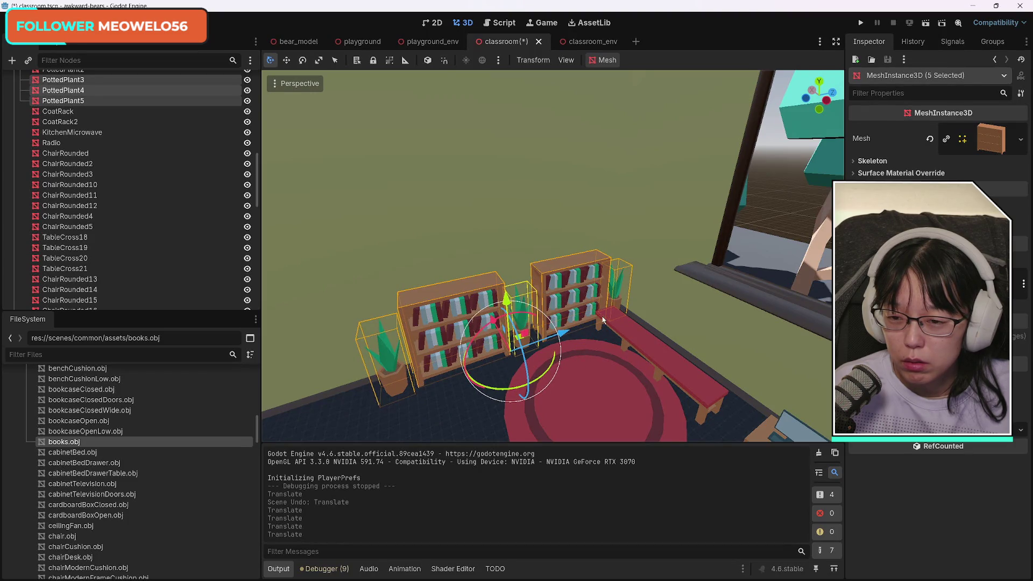
pyautogui.scroll(-10, 169, 251)
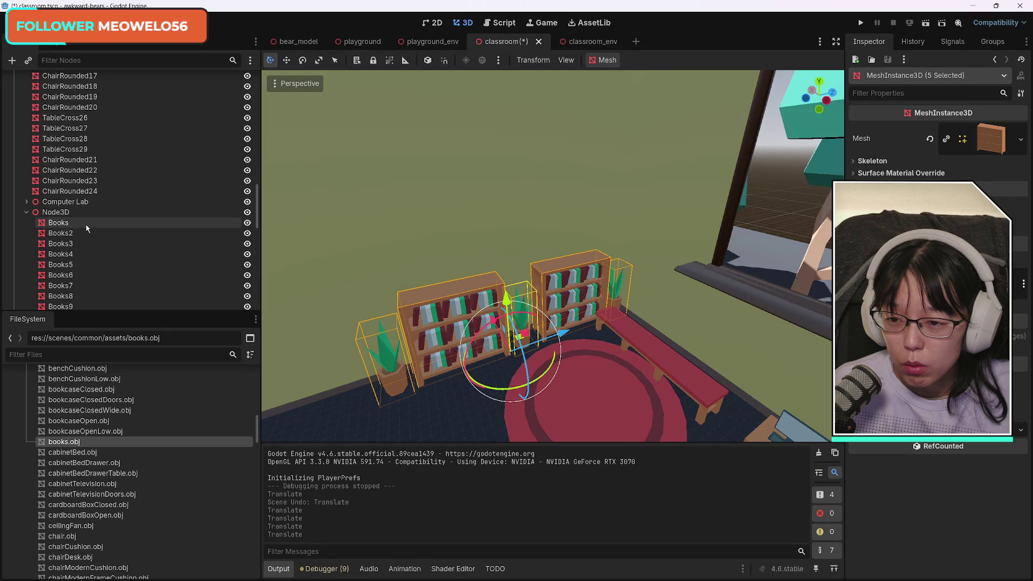
# Select the Books nodes through Books18 and rotate them.
pyautogui.click(89, 224)
pyautogui.scroll(-5, 134, 248)
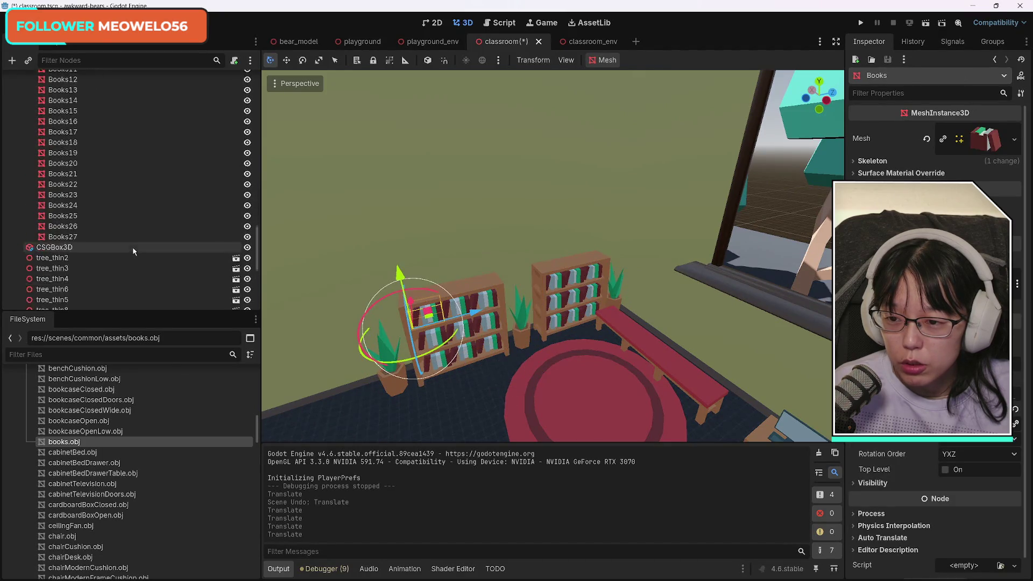
pyautogui.scroll(2, 135, 247)
pyautogui.keyDown('shift'); pyautogui.click(95, 198); pyautogui.keyUp('shift')
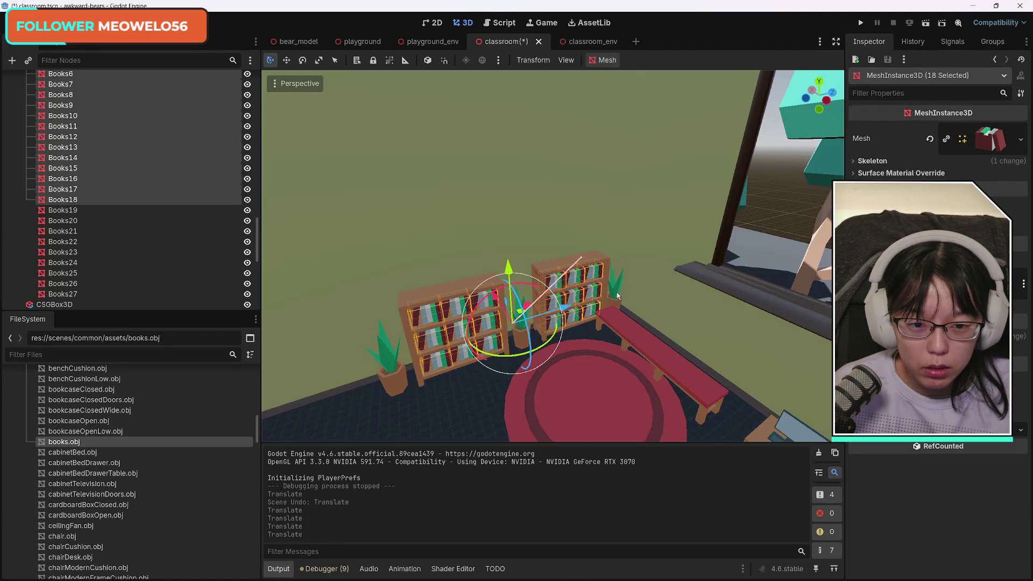
pyautogui.press('r')
pyautogui.click(386, 353)
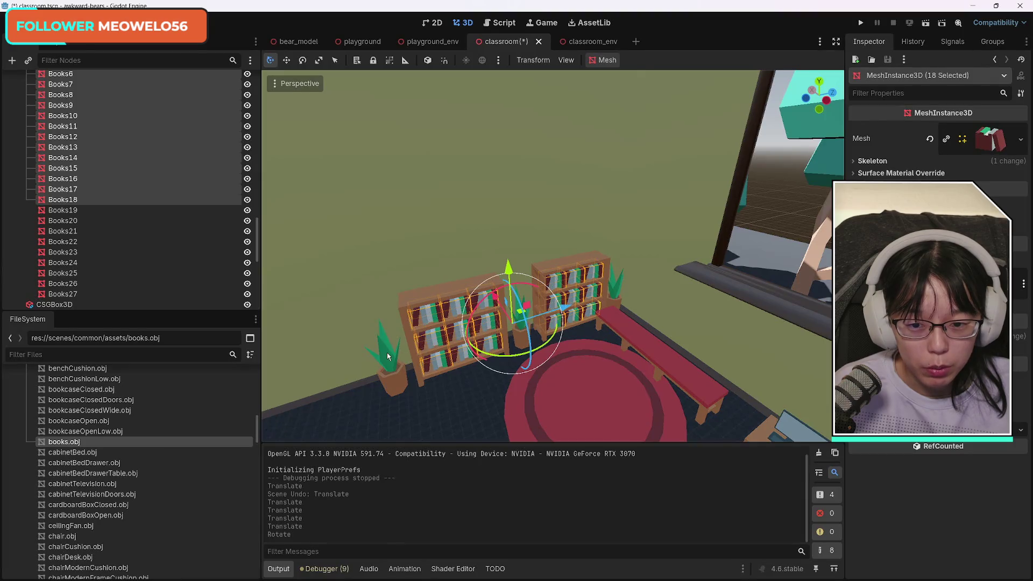
# Select the left bookcase and three potted plants and shift them left together.
pyautogui.scroll(15, 152, 254)
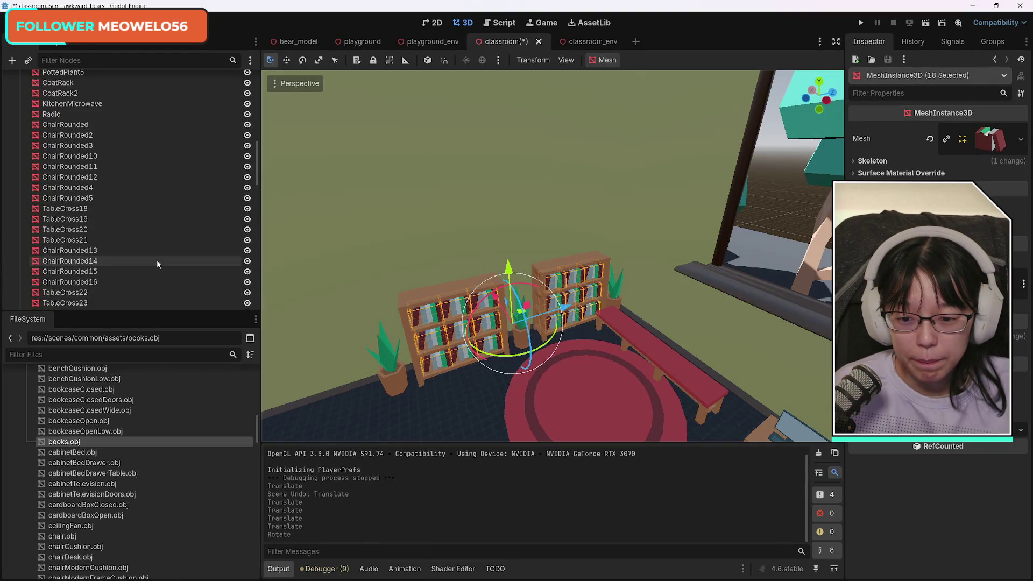
pyautogui.keyDown('shift'); pyautogui.click(413, 295); pyautogui.keyUp('shift')
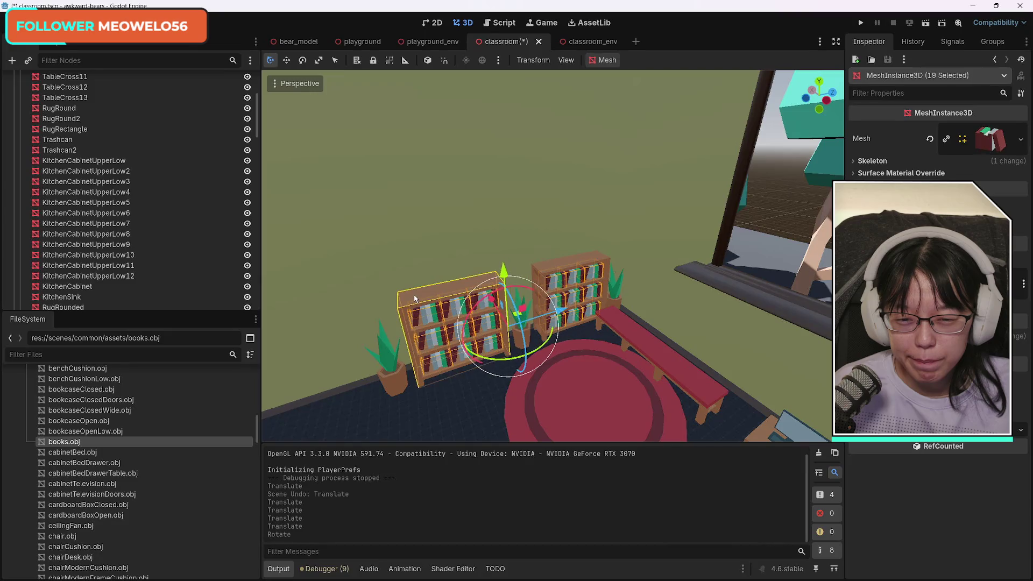
pyautogui.keyDown('shift'); pyautogui.click(387, 366); pyautogui.keyUp('shift')
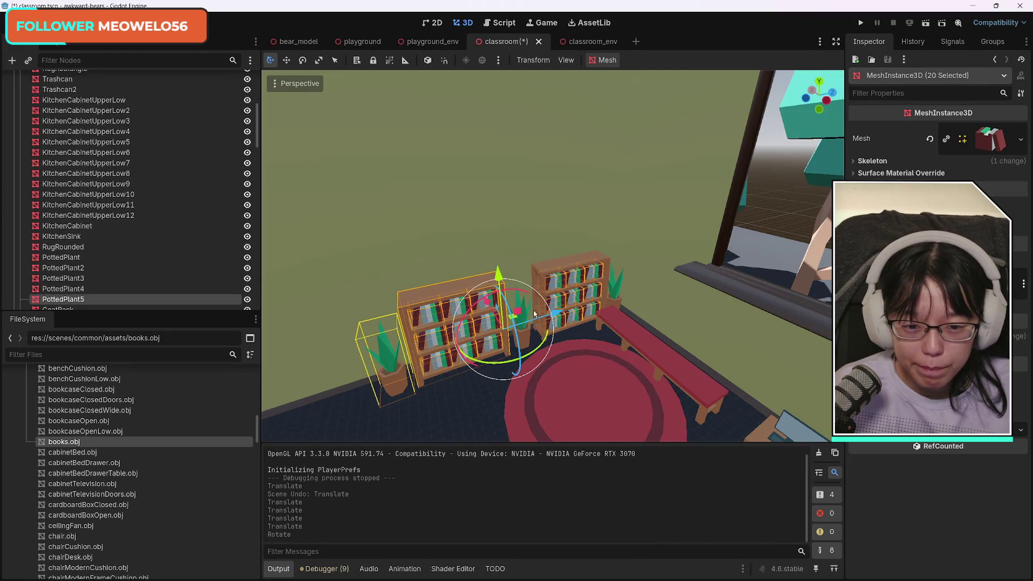
pyautogui.keyDown('shift'); pyautogui.click(535, 340); pyautogui.keyUp('shift')
pyautogui.keyDown('shift'); pyautogui.click(613, 289); pyautogui.keyUp('shift')
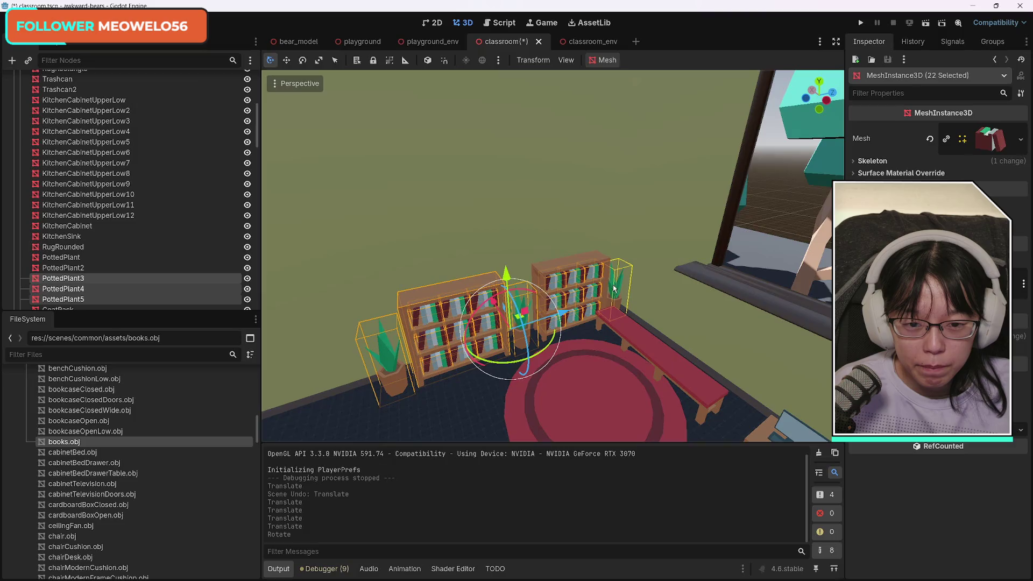
pyautogui.moveTo(561, 318); pyautogui.dragTo(521, 326)
# Move RugRound2 along Z toward the bookcases.
pyautogui.click(658, 379)
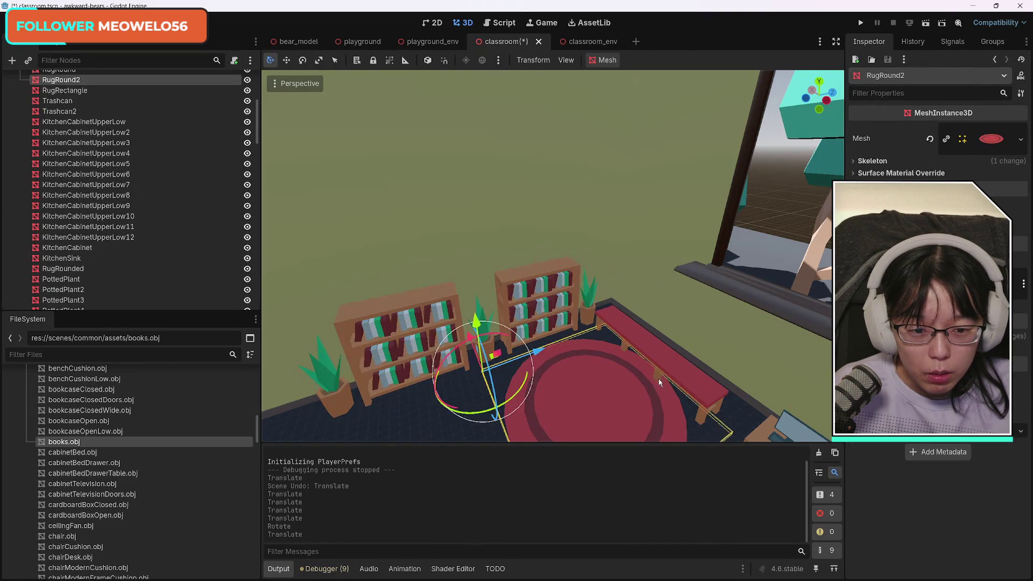
pyautogui.moveTo(515, 369)
pyautogui.mouseDown()
pyautogui.moveTo(520, 357)
pyautogui.moveTo(492, 368)
pyautogui.moveTo(511, 375)
pyautogui.mouseUp()
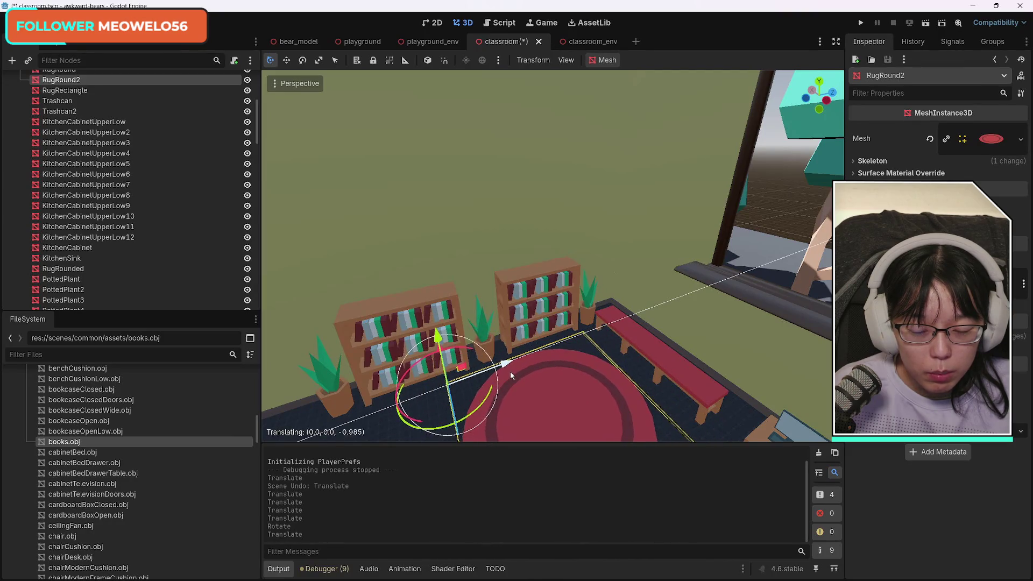
pyautogui.moveTo(690, 372)
pyautogui.mouseDown()
pyautogui.moveTo(651, 301)
pyautogui.moveTo(700, 328)
pyautogui.moveTo(657, 307)
pyautogui.moveTo(611, 321)
pyautogui.mouseUp()
# Duplicate BookcaseClosedDoors and place the copy to the left on X.
pyautogui.click(571, 316)
pyautogui.hotkey('ctrl', 'd')
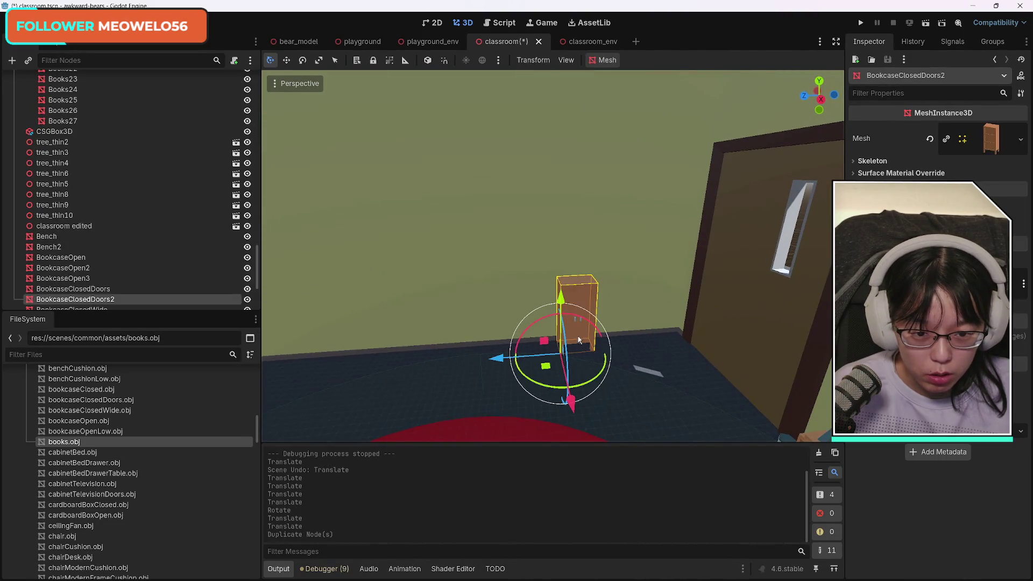
pyautogui.moveTo(496, 361)
pyautogui.mouseDown()
pyautogui.moveTo(437, 363)
pyautogui.moveTo(455, 362)
pyautogui.mouseUp()
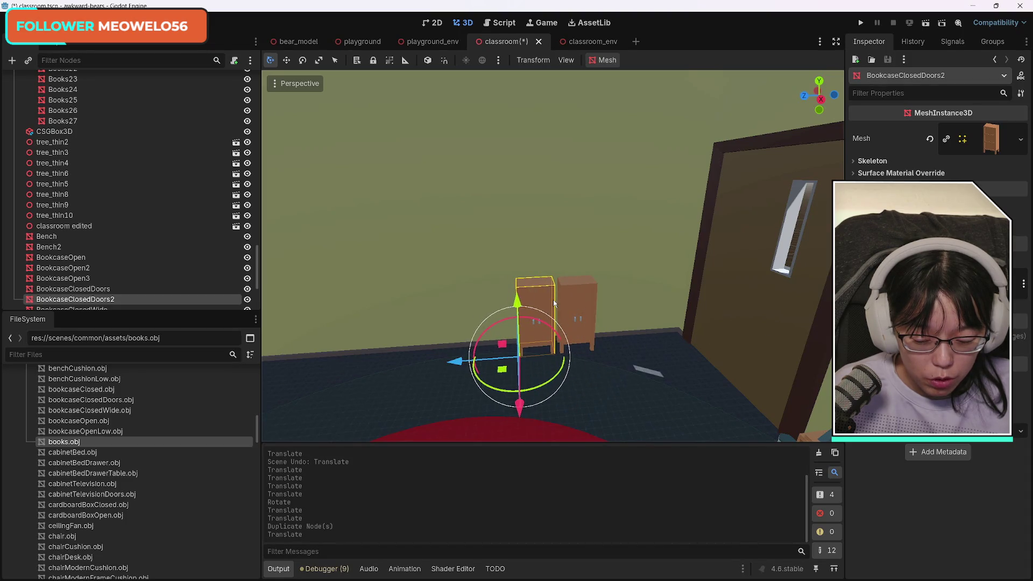
# Select the classroom node, fly to the window wall and save the scene.
pyautogui.click(464, 249)
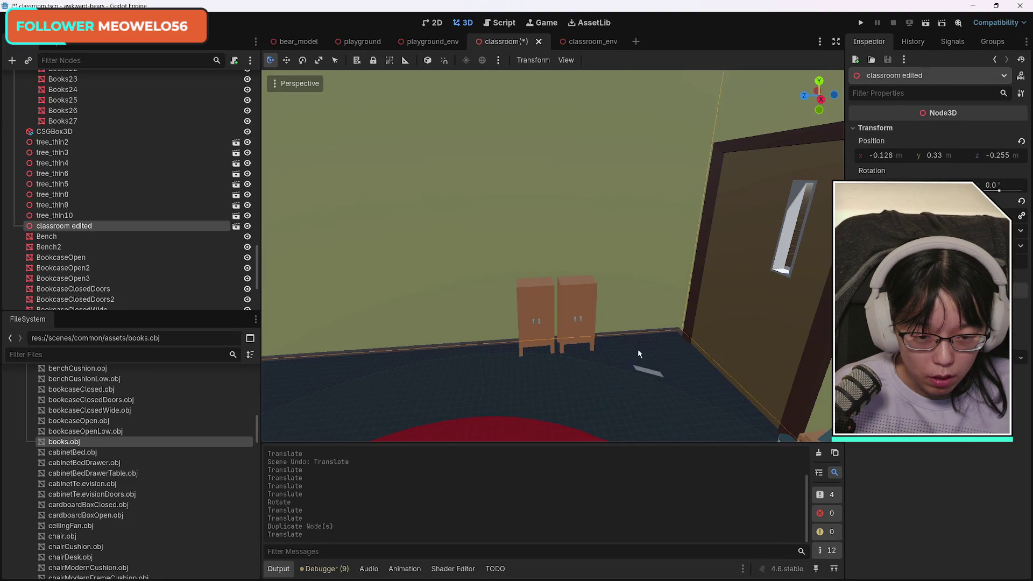
pyautogui.moveTo(637, 349); pyautogui.dragTo(625, 357)
pyautogui.hotkey('ctrl', 's')
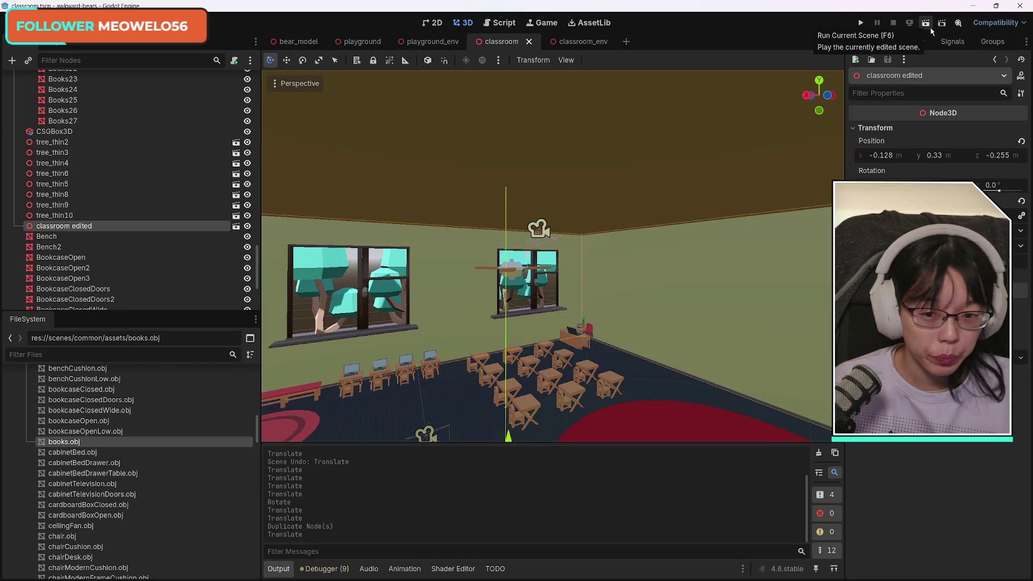
pyautogui.click(932, 32)
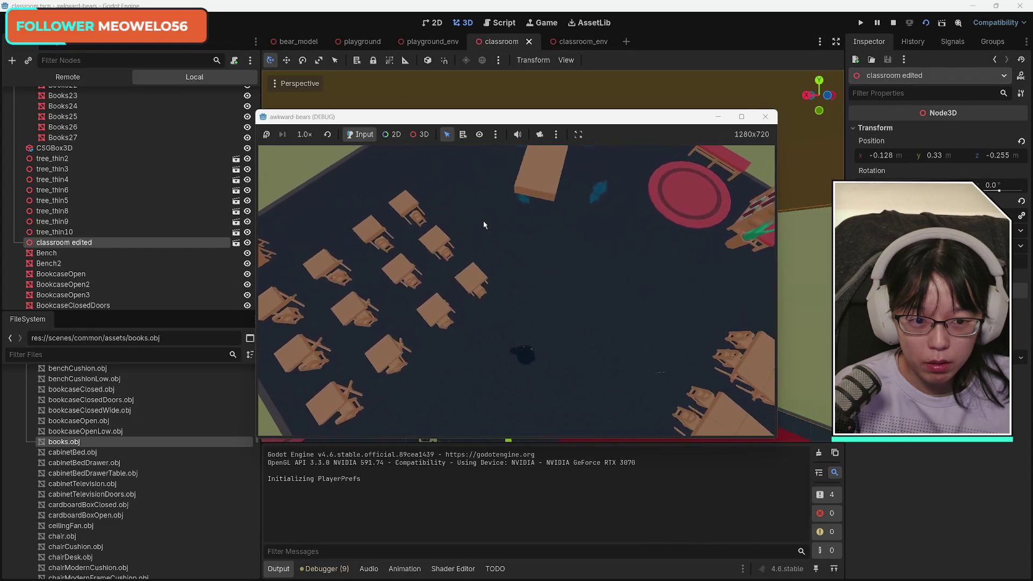
# Stop the debug run and select PottedPlant2 and the wide closed bookcase.
pyautogui.click(764, 118)
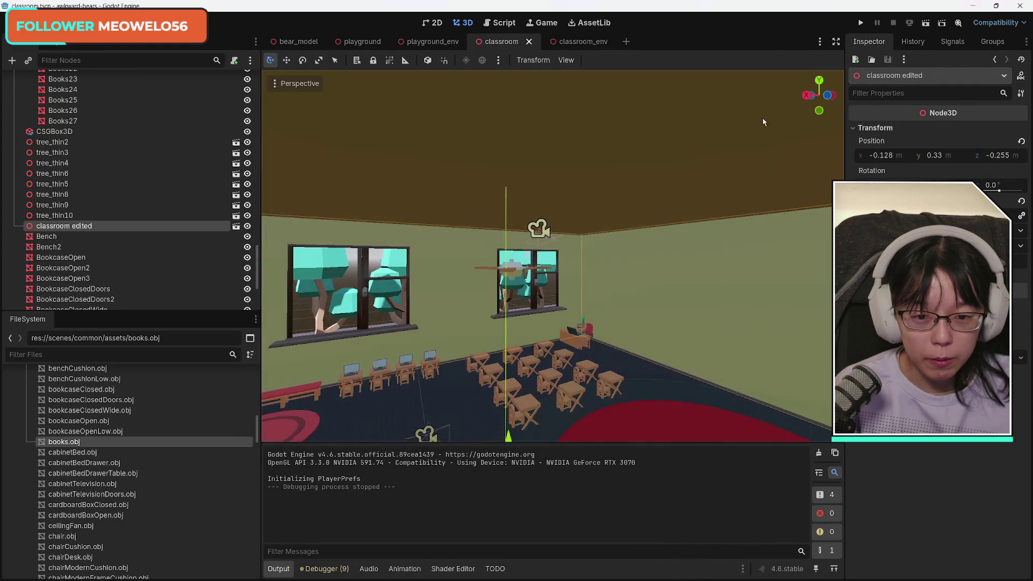
pyautogui.moveTo(638, 335)
pyautogui.mouseDown()
pyautogui.moveTo(613, 320)
pyautogui.moveTo(587, 344)
pyautogui.moveTo(538, 344)
pyautogui.moveTo(546, 339)
pyautogui.moveTo(535, 352)
pyautogui.moveTo(604, 346)
pyautogui.mouseUp()
pyautogui.click(560, 289)
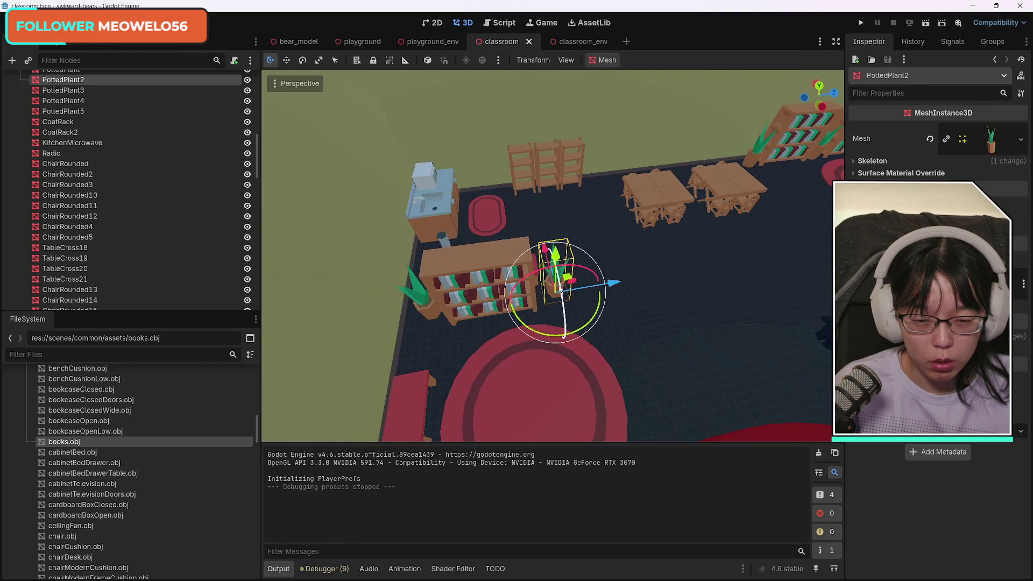
pyautogui.click(462, 260)
# Inspect Books27, the floor CSGBox3D and TableCross23, then fly toward the teacher's desk.
pyautogui.scroll(-1, 177, 250)
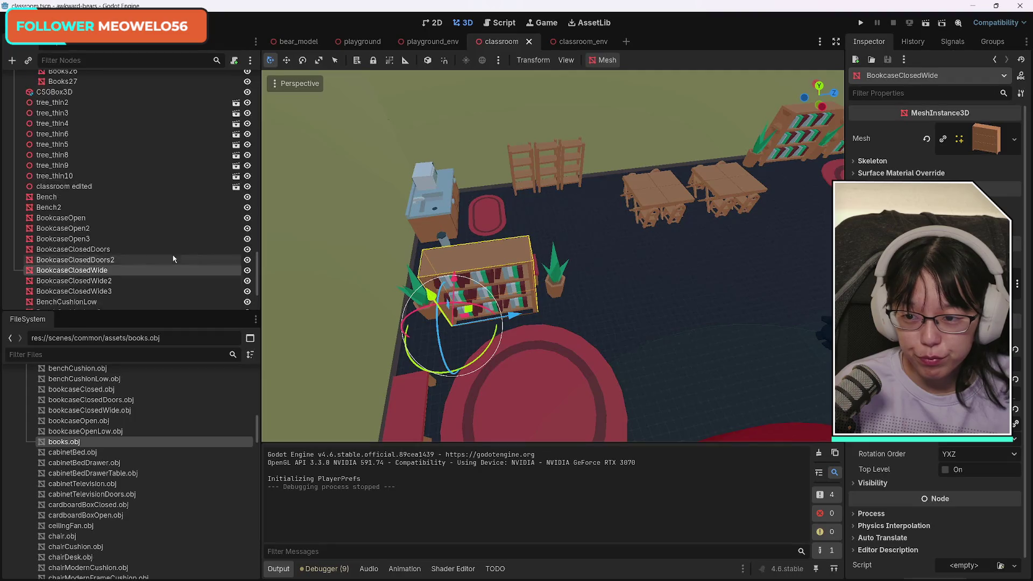
pyautogui.scroll(1, 172, 256)
pyautogui.scroll(5, 144, 241)
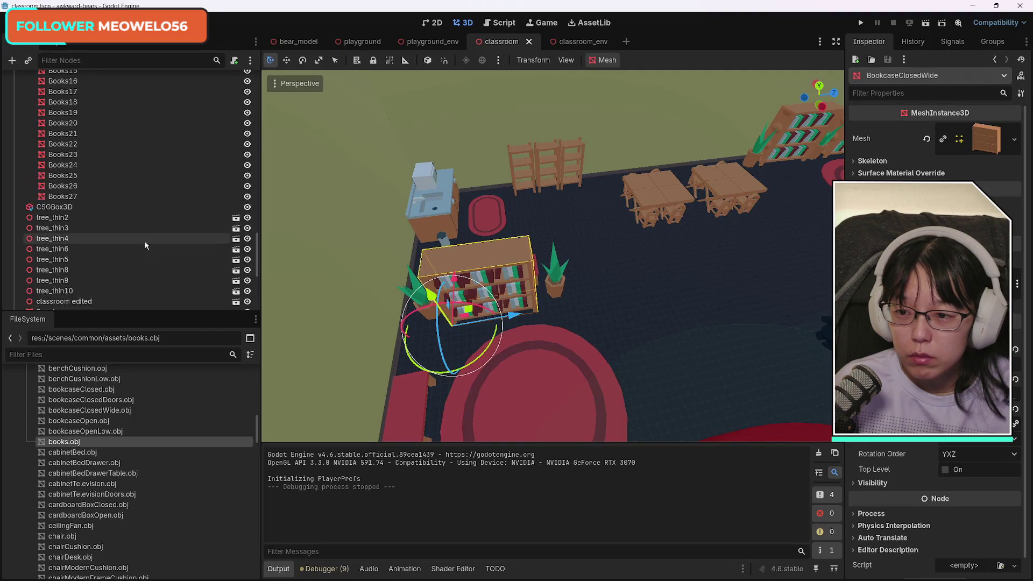
pyautogui.click(93, 225)
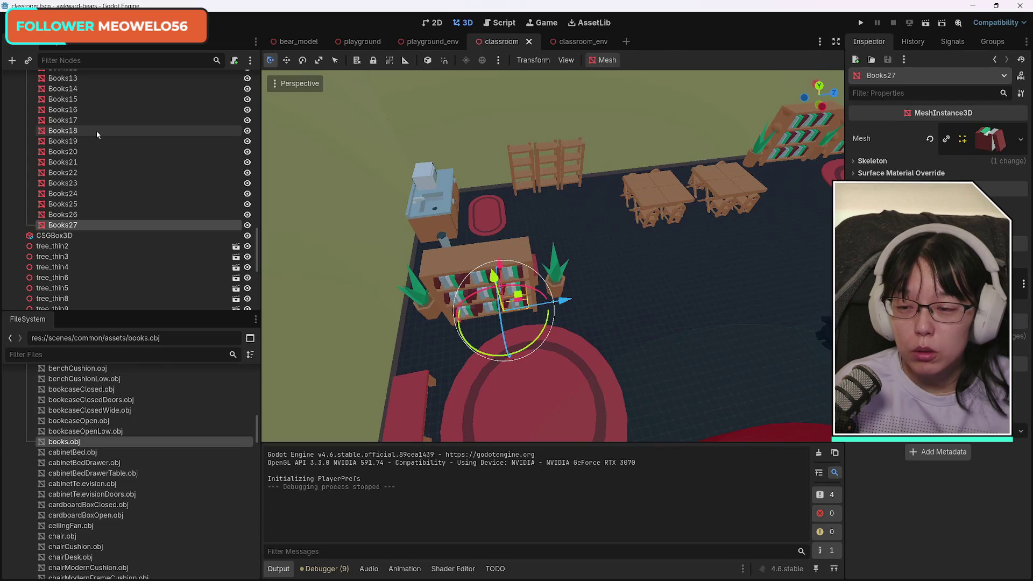
pyautogui.click(650, 294)
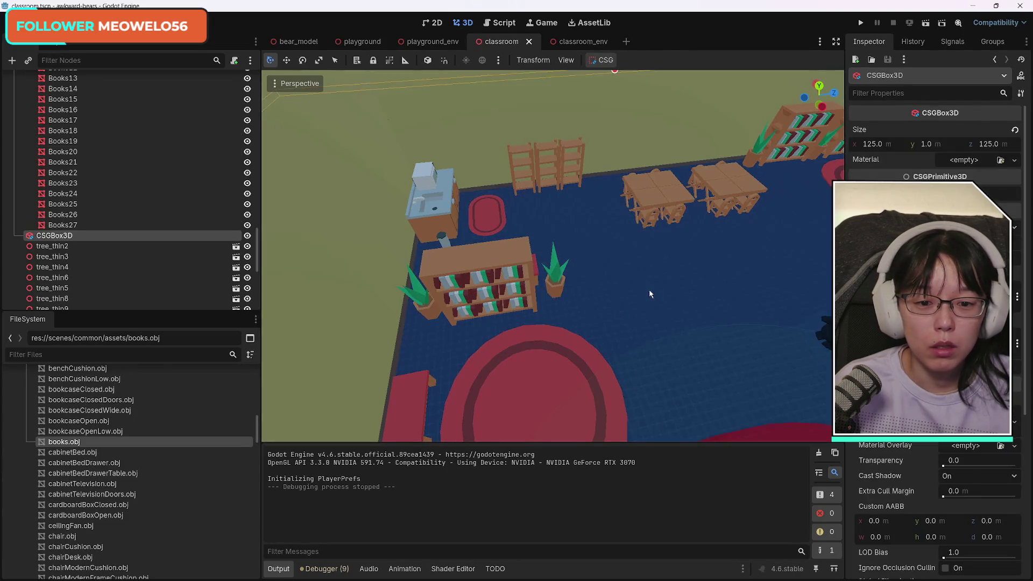
pyautogui.click(654, 200)
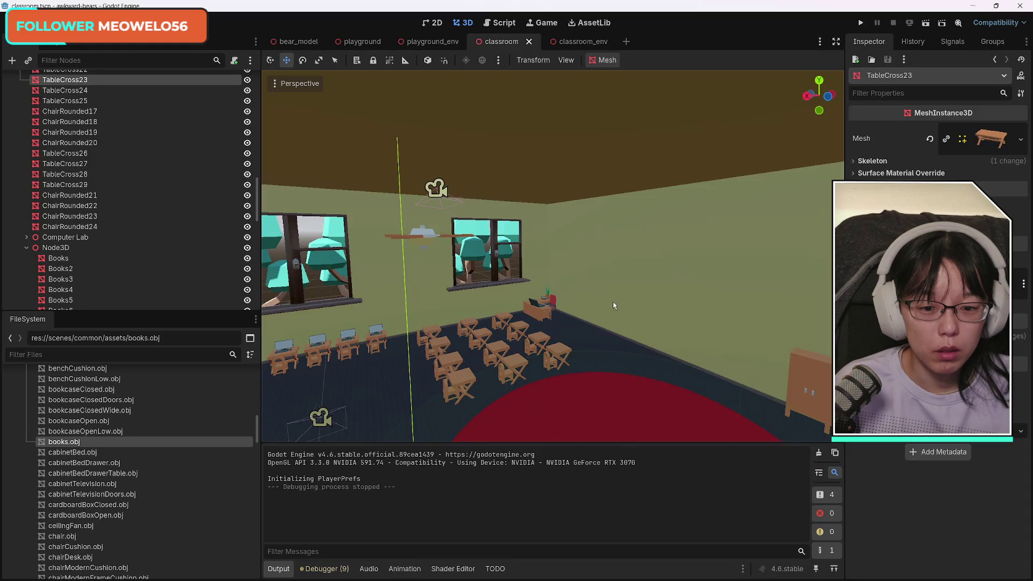
pyautogui.press('w')
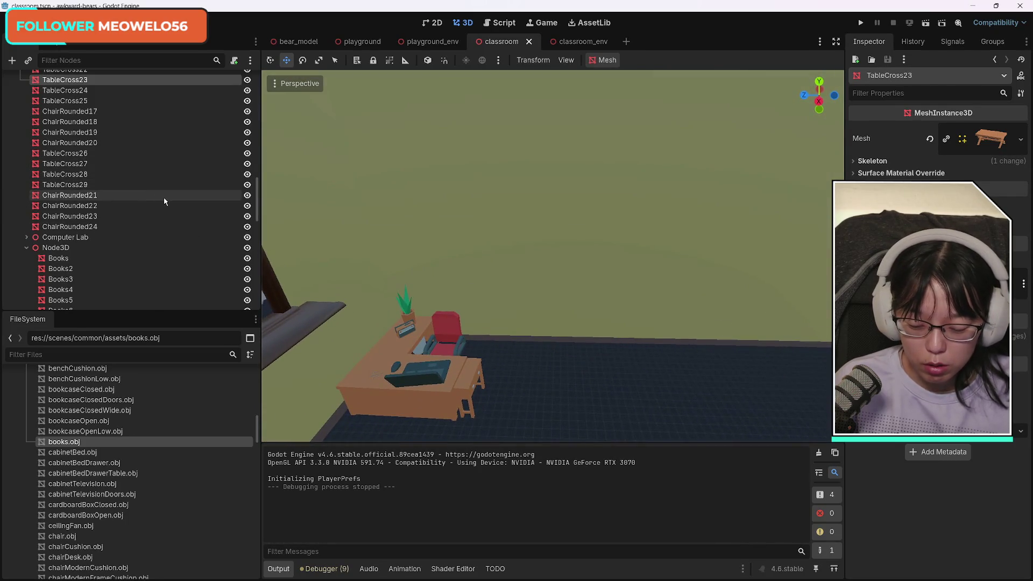
# Add a MeshInstance3D child under TableCross23, found by searching 'mes'.
pyautogui.hotkey('ctrl', 'a')
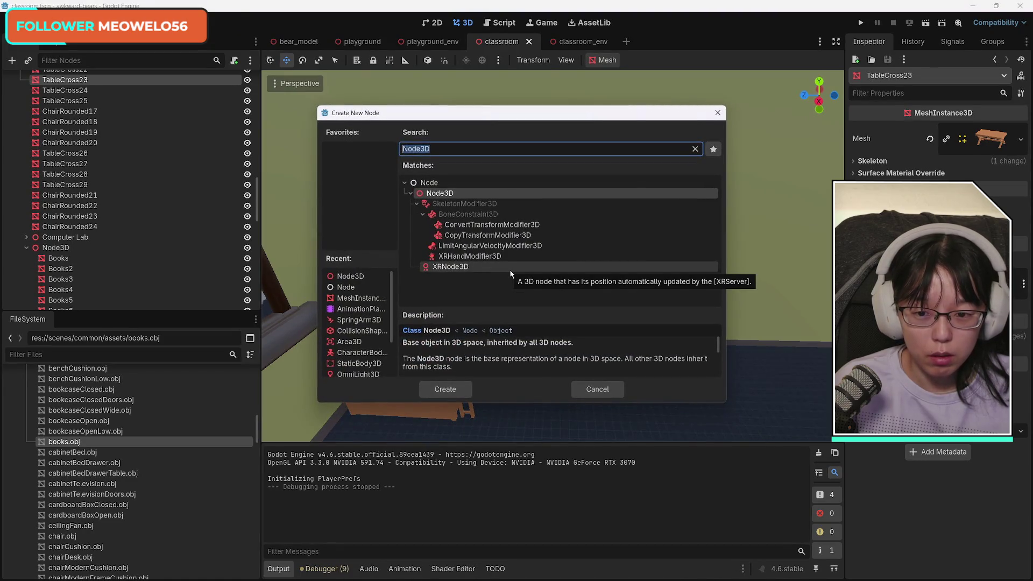
pyautogui.write('mes')
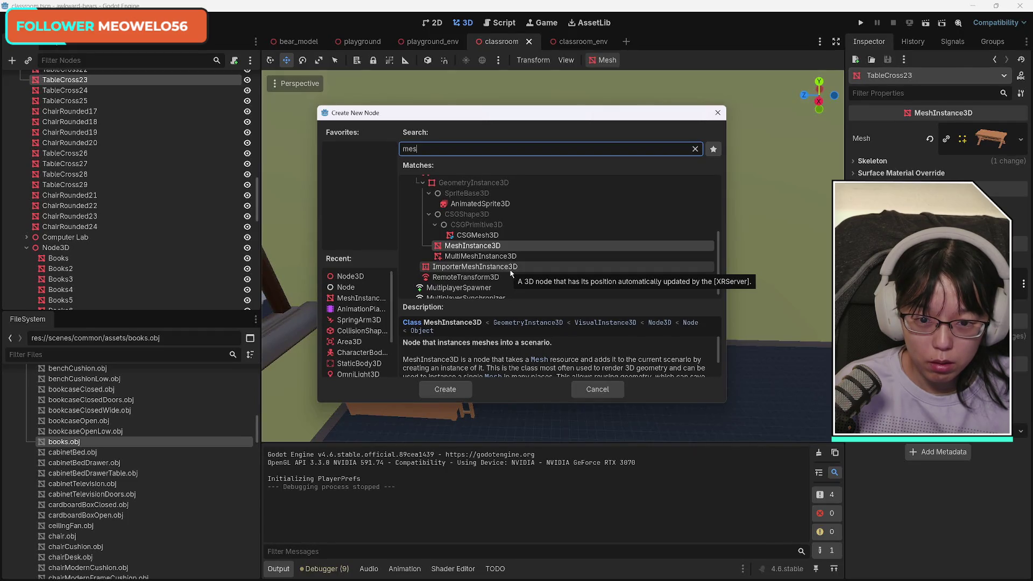
pyautogui.click(511, 268)
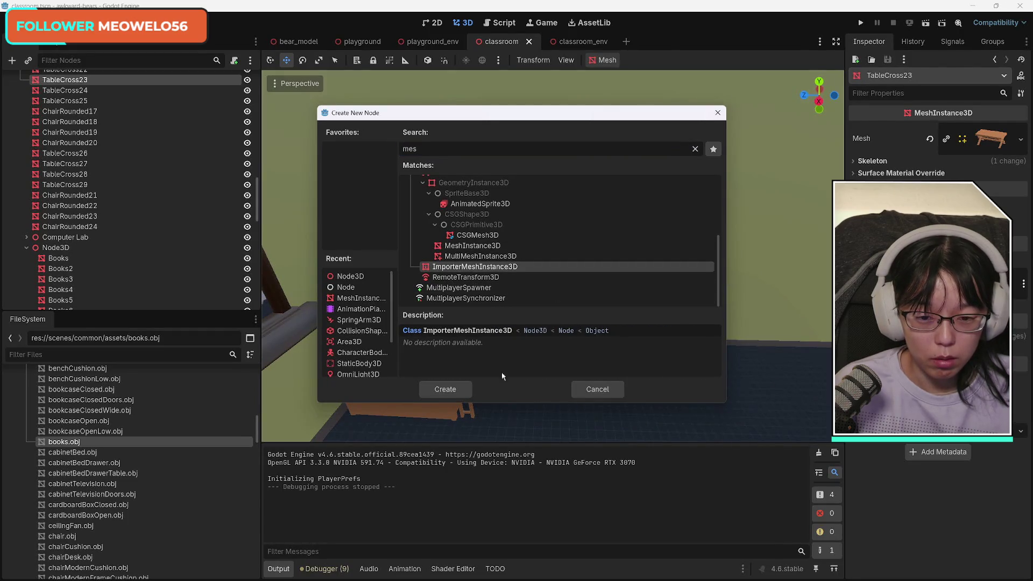
pyautogui.click(494, 257)
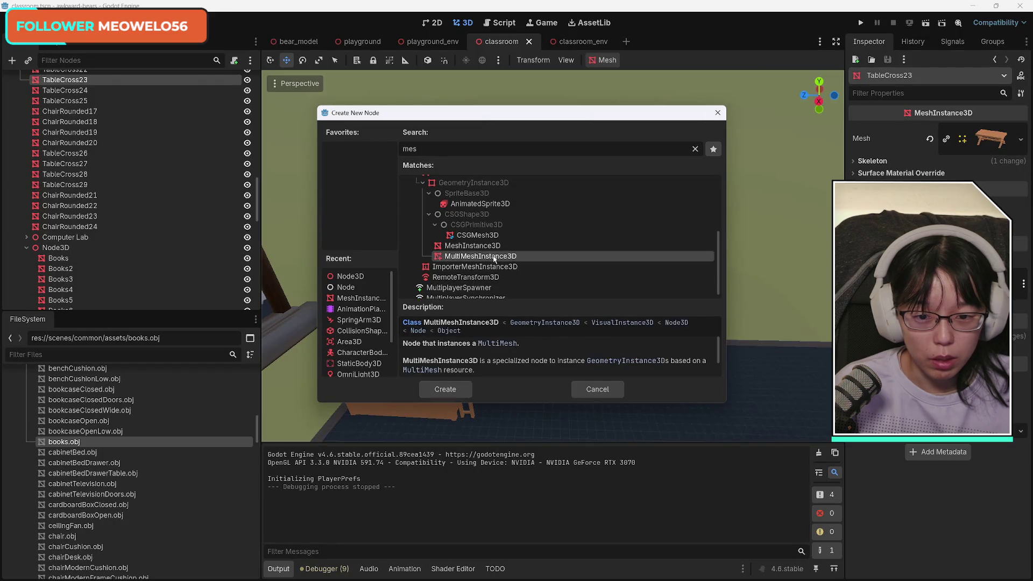
pyautogui.click(503, 247)
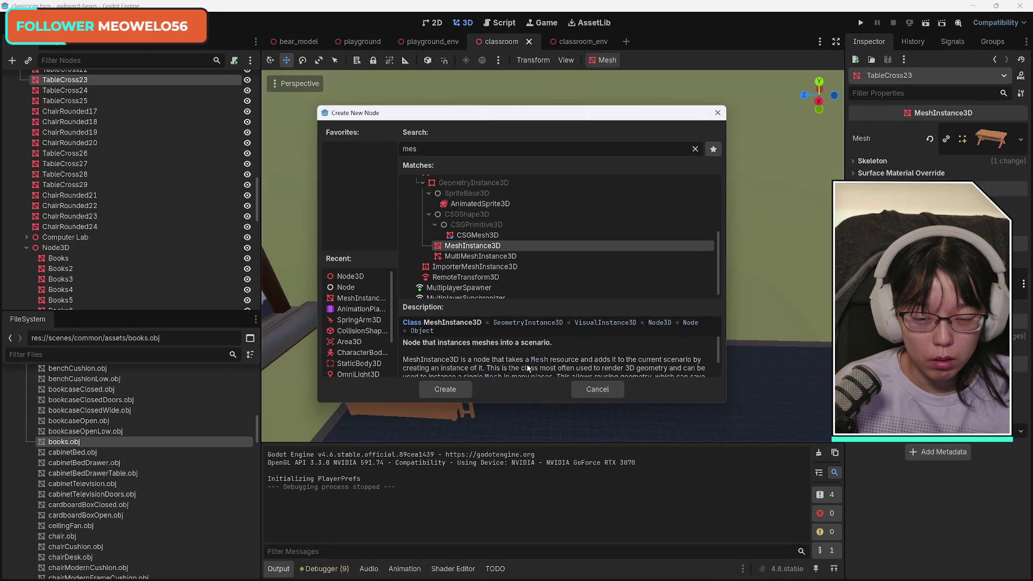
pyautogui.click(450, 393)
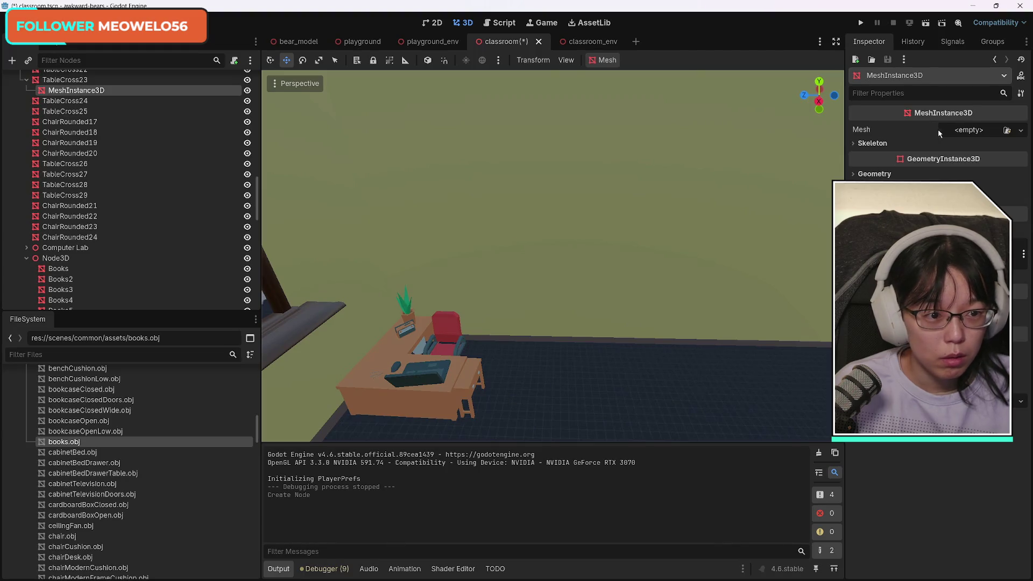
# Give the new MeshInstance3D a BoxMesh and expand its settings.
pyautogui.click(982, 132)
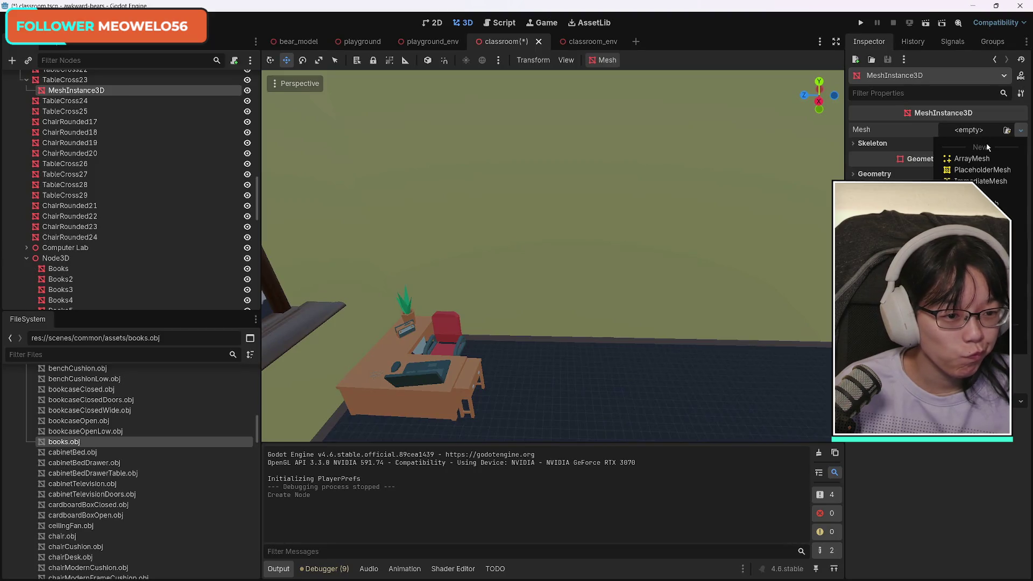
pyautogui.click(980, 192)
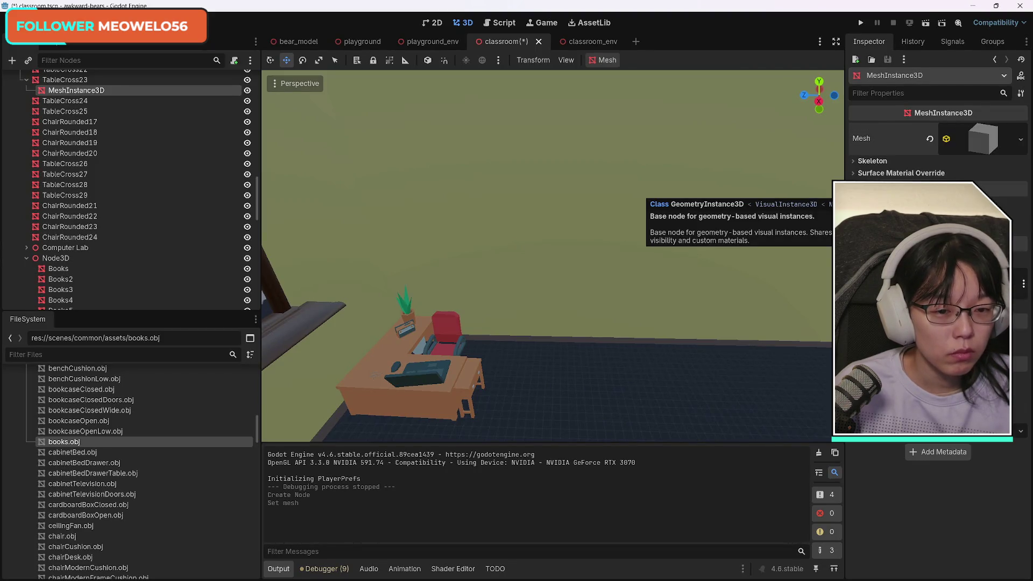
pyautogui.click(990, 143)
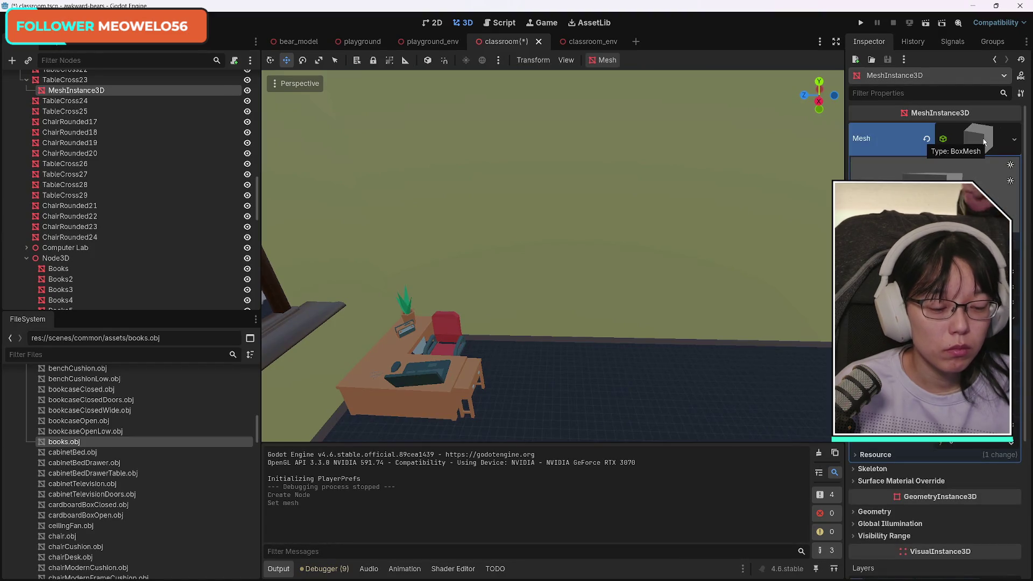
# Move the node out of TableCross23 to sibling level and rename it GreenBoard.
pyautogui.scroll(2, 57, 123)
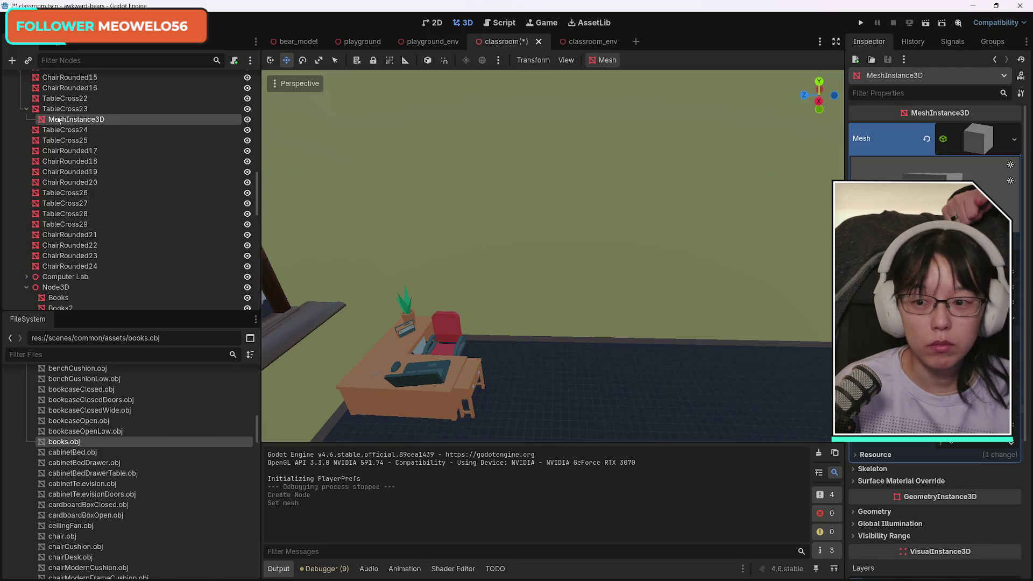
pyautogui.moveTo(57, 123); pyautogui.dragTo(63, 114)
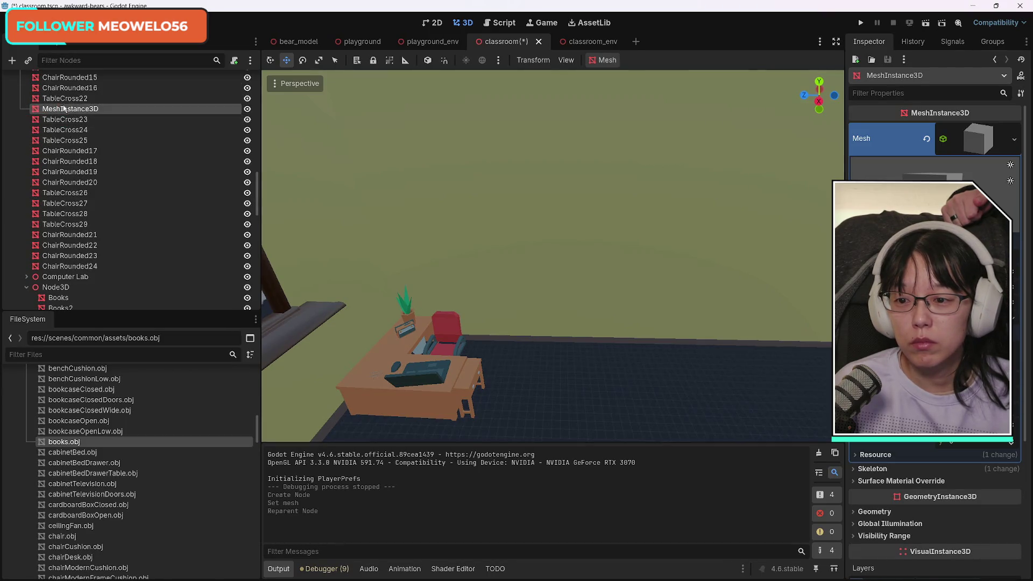
pyautogui.click(62, 109)
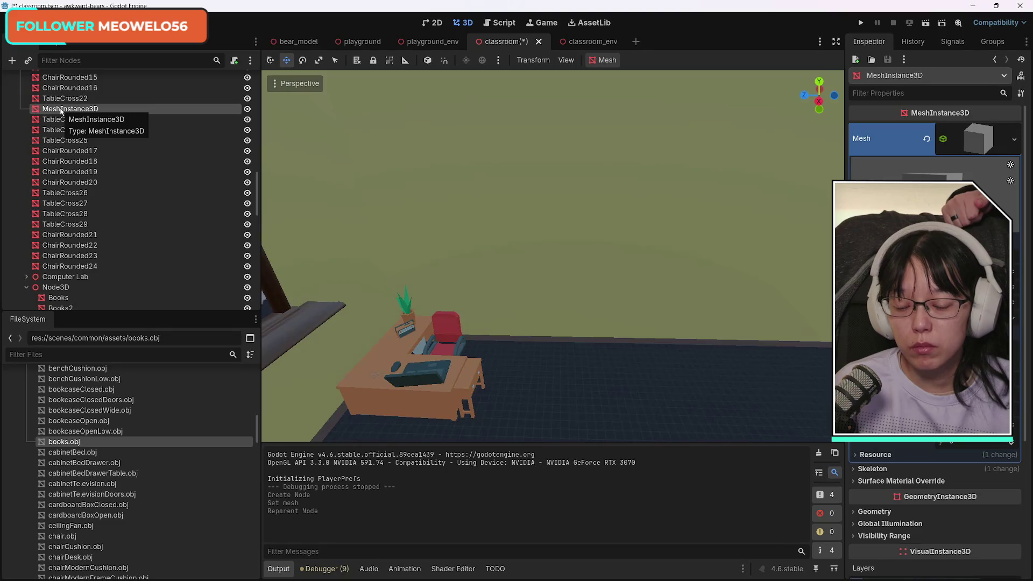
pyautogui.doubleClick(107, 111)
pyautogui.press('BackSpace')
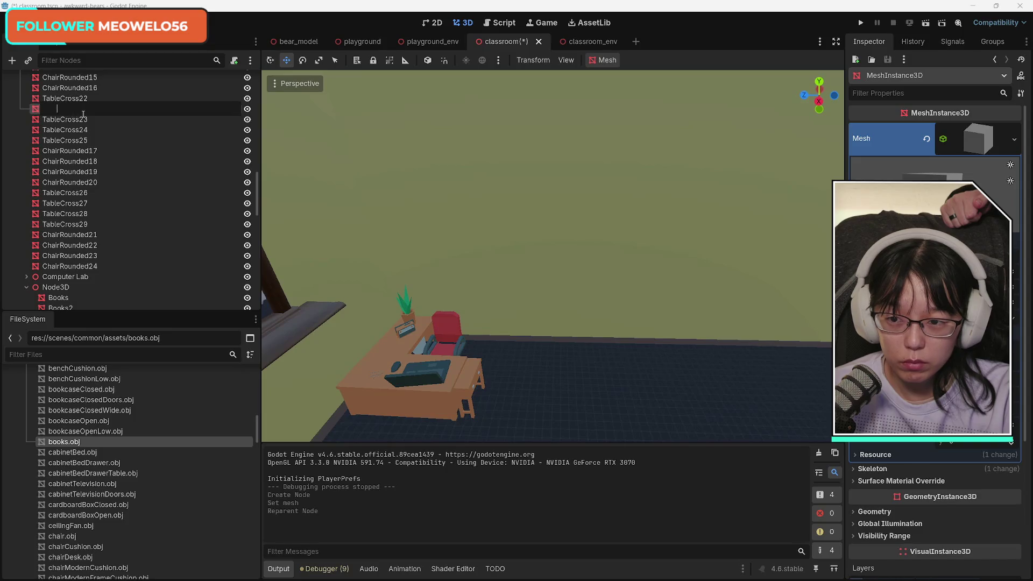
pyautogui.write('GreenBoar')
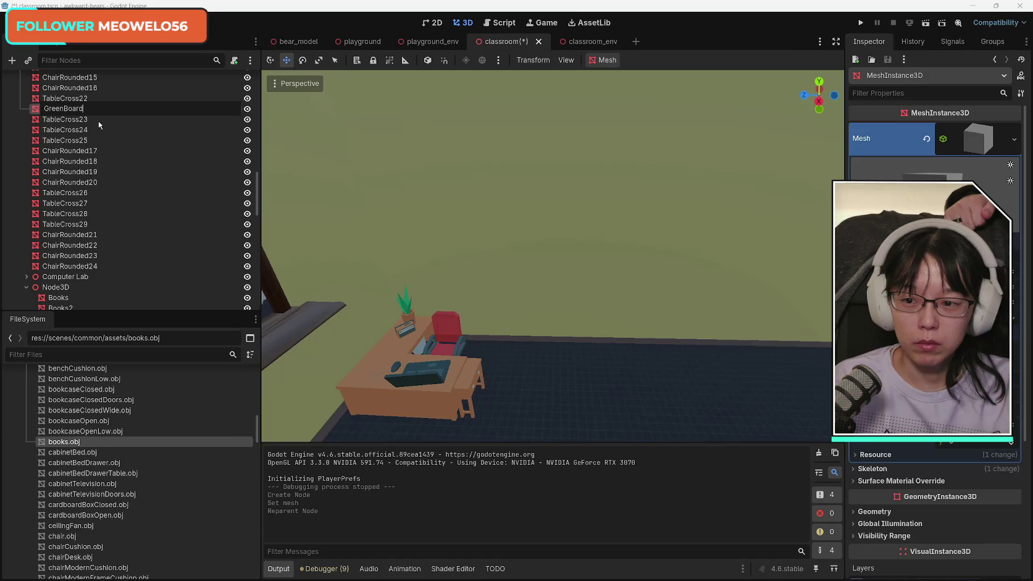
pyautogui.write('d')
pyautogui.press('Return')
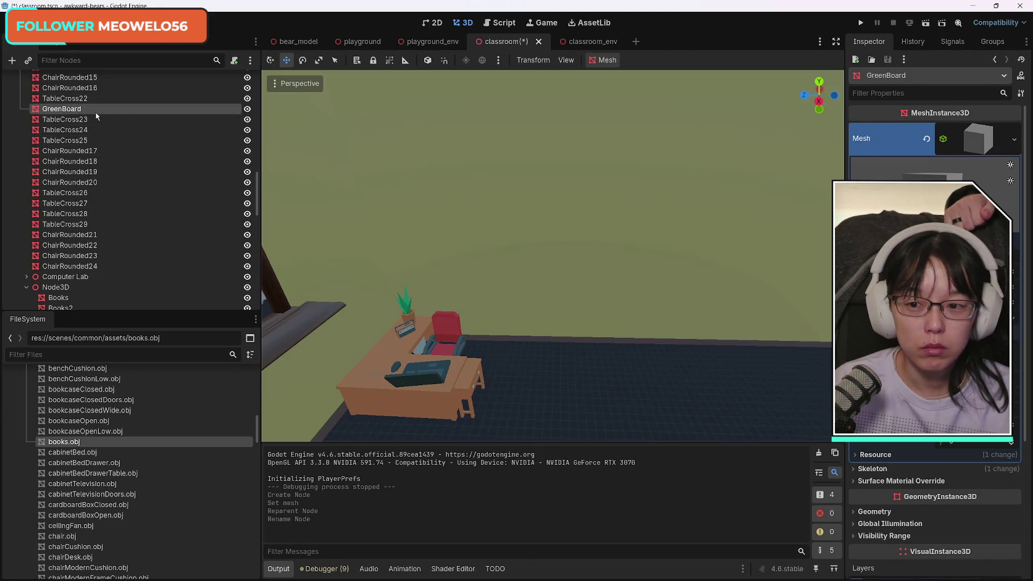
# Zoom out over the classroom and slide GreenBoard along X and Y toward the door.
pyautogui.moveTo(450, 217)
pyautogui.mouseDown()
pyautogui.moveTo(468, 214)
pyautogui.moveTo(476, 253)
pyautogui.moveTo(575, 264)
pyautogui.mouseUp()
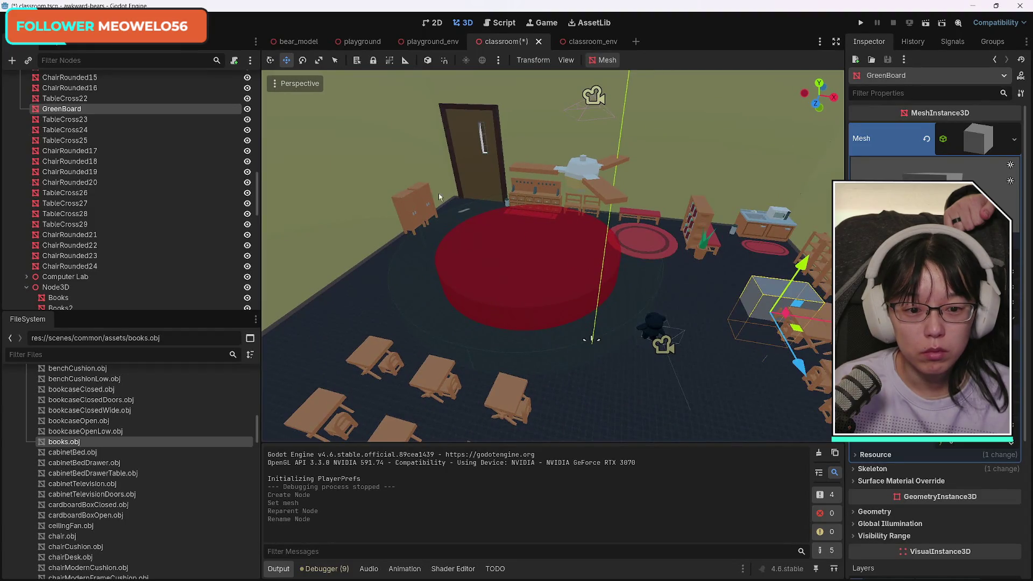
pyautogui.scroll(5, 406, 238)
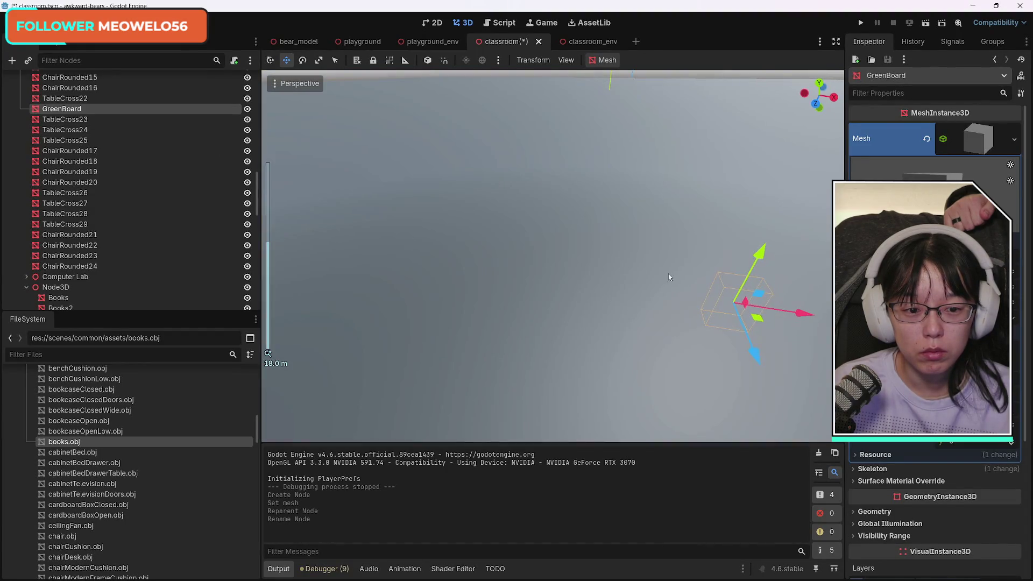
pyautogui.moveTo(801, 313)
pyautogui.mouseDown()
pyautogui.moveTo(656, 299)
pyautogui.moveTo(624, 286)
pyautogui.mouseUp()
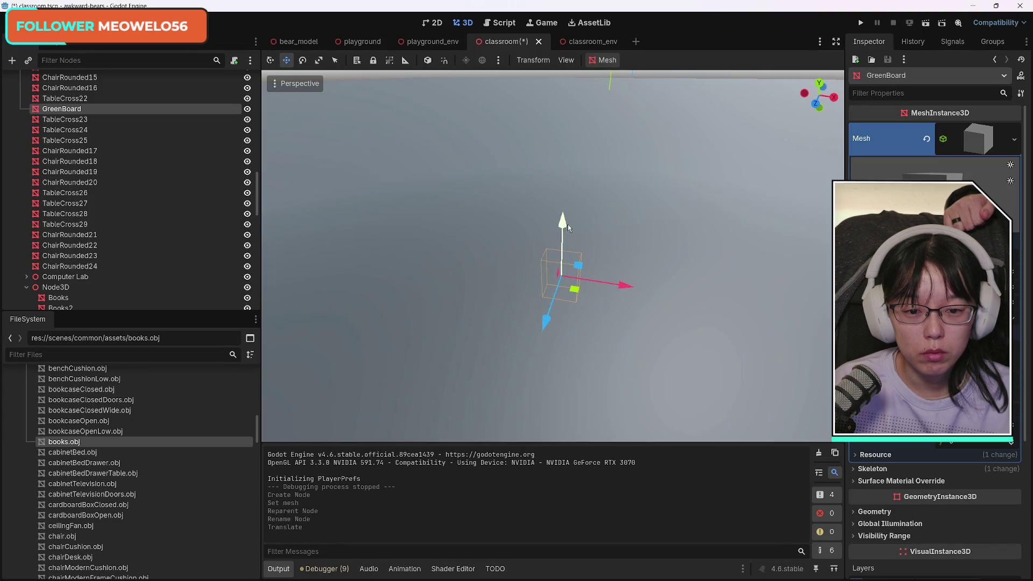
pyautogui.moveTo(568, 227)
pyautogui.mouseDown()
pyautogui.moveTo(564, 262)
pyautogui.moveTo(559, 164)
pyautogui.mouseUp()
pyautogui.scroll(3, 562, 253)
pyautogui.moveTo(624, 235)
pyautogui.mouseDown()
pyautogui.moveTo(531, 222)
pyautogui.moveTo(366, 228)
pyautogui.mouseUp()
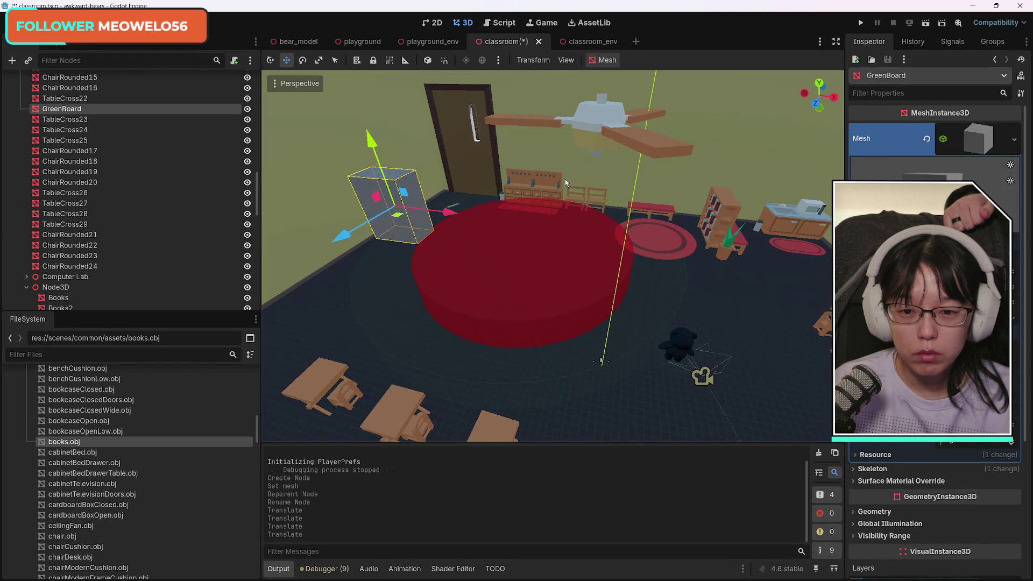
# Push GreenBoard along Z against the back wall, shift it toward the desk and raise it.
pyautogui.moveTo(347, 185); pyautogui.dragTo(399, 185)
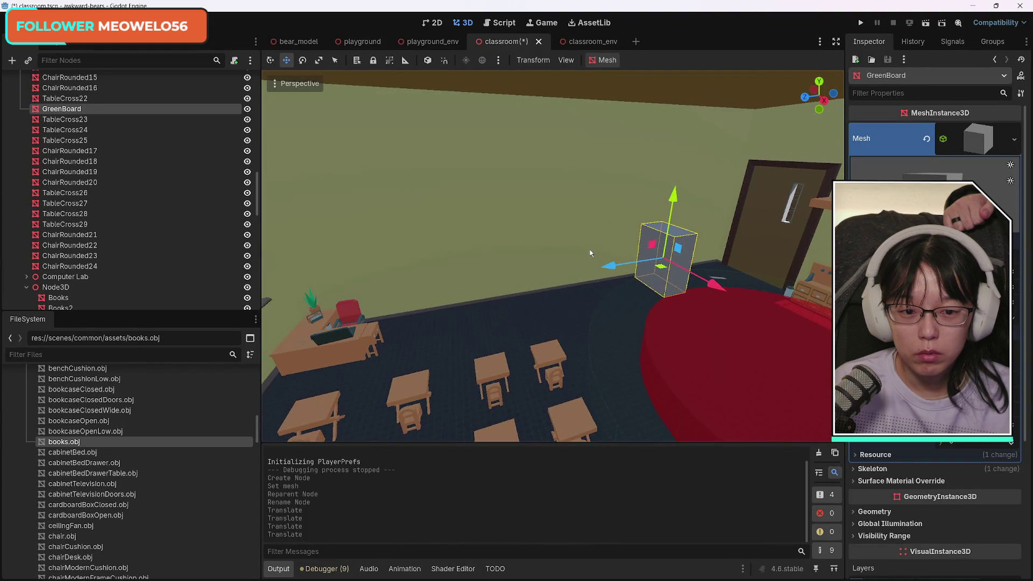
pyautogui.moveTo(607, 265); pyautogui.dragTo(396, 266)
pyautogui.click(64, 129)
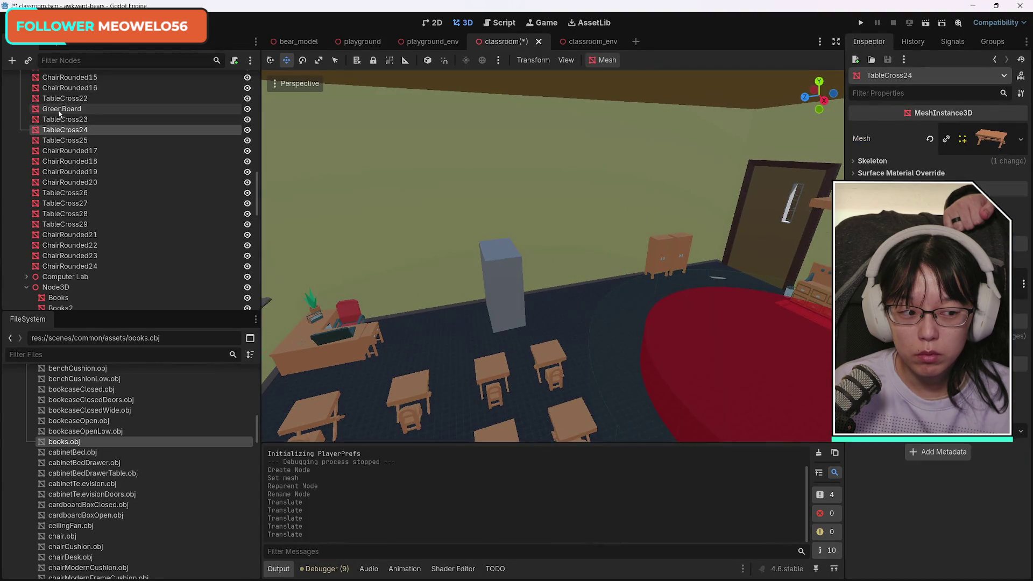
pyautogui.click(59, 109)
pyautogui.moveTo(487, 289)
pyautogui.mouseDown()
pyautogui.moveTo(381, 272)
pyautogui.moveTo(404, 278)
pyautogui.mouseUp()
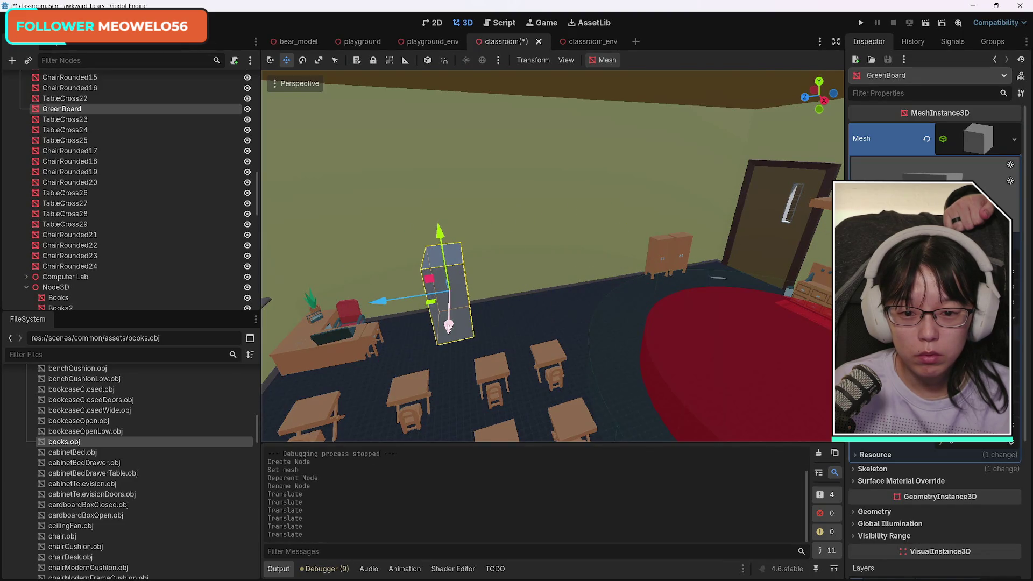
pyautogui.moveTo(448, 326); pyautogui.dragTo(450, 279)
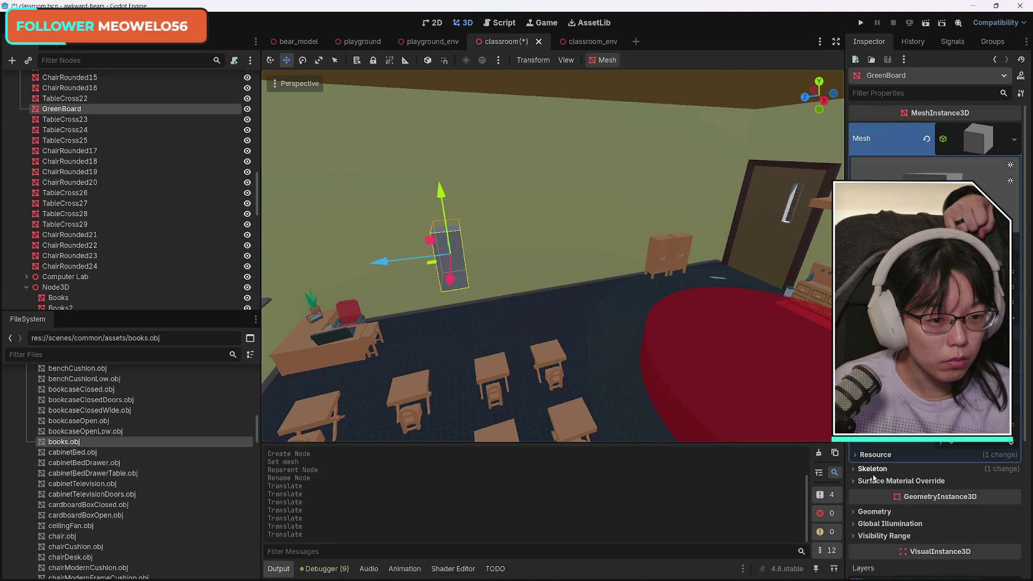
pyautogui.click(875, 511)
# Set the albedo colour of GreenBoard's material override to green.
pyautogui.scroll(-5, 910, 494)
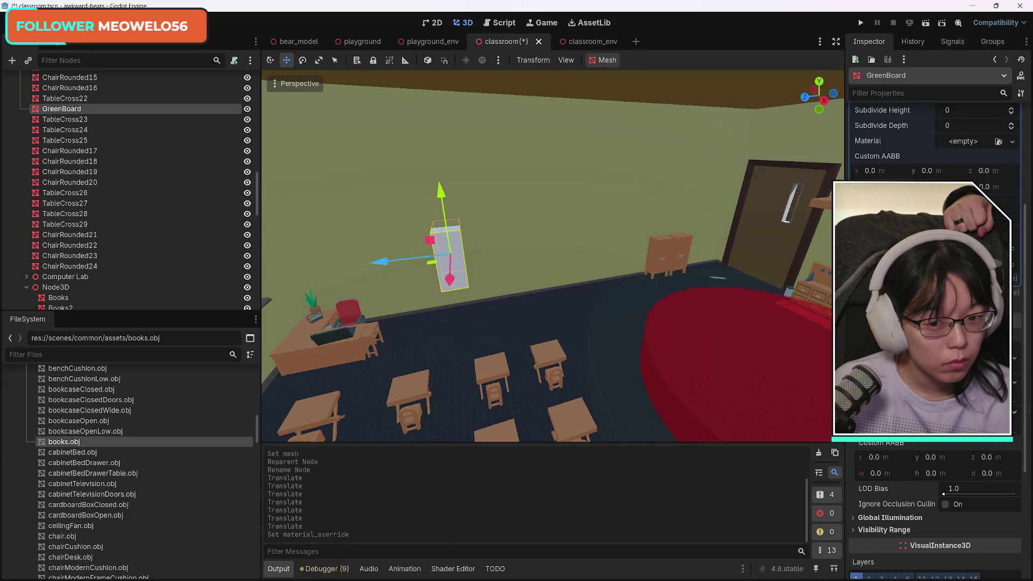
pyautogui.scroll(-5, 936, 506)
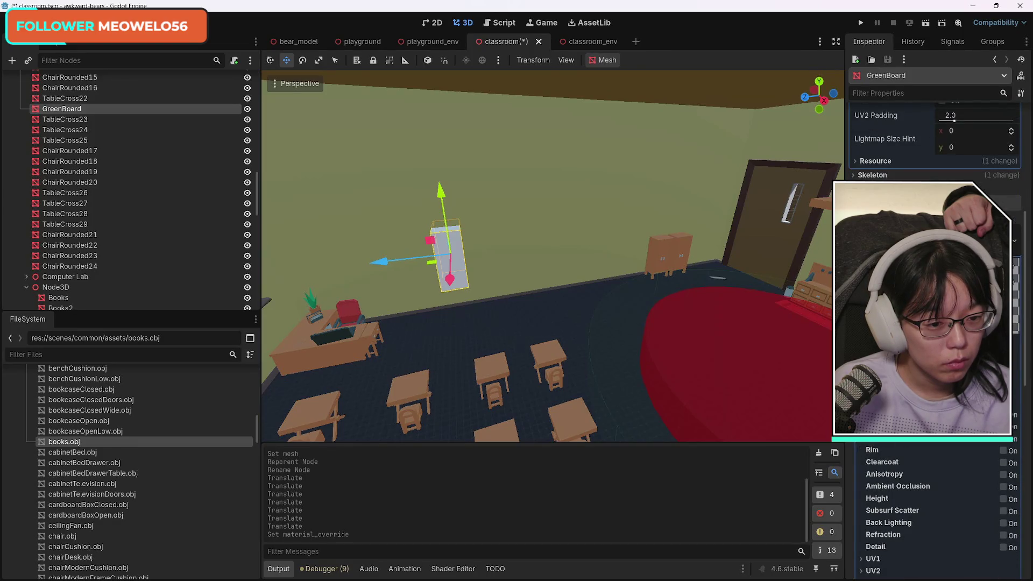
pyautogui.scroll(3, 936, 511)
pyautogui.click(963, 425)
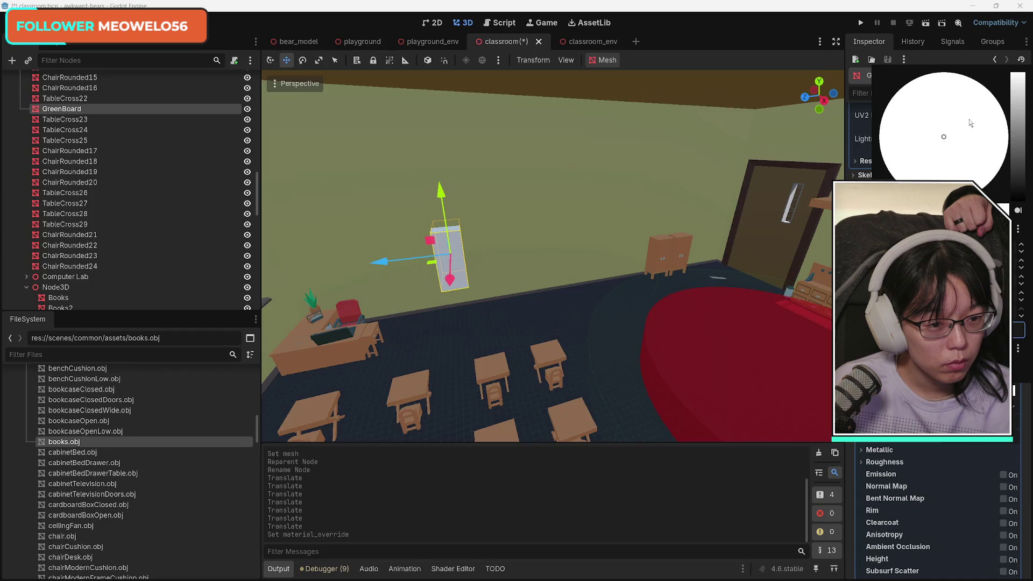
pyautogui.moveTo(1014, 111); pyautogui.dragTo(1021, 132)
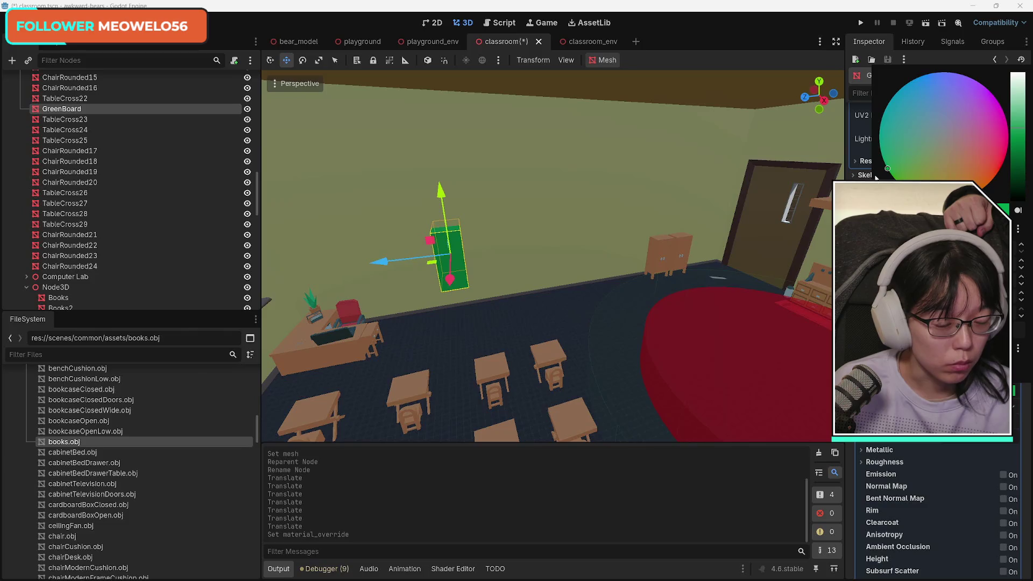
pyautogui.click(966, 463)
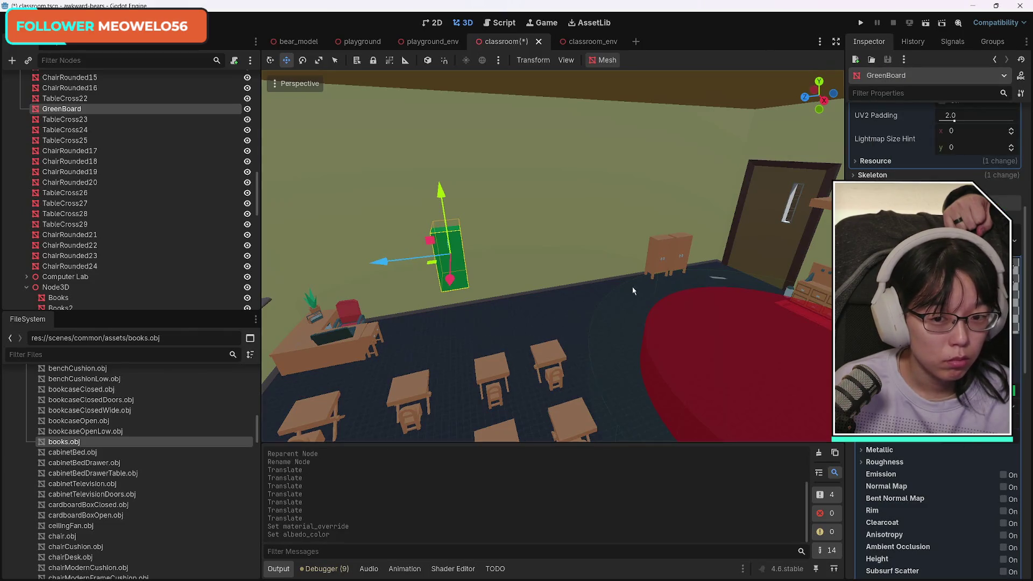
pyautogui.scroll(5, 936, 322)
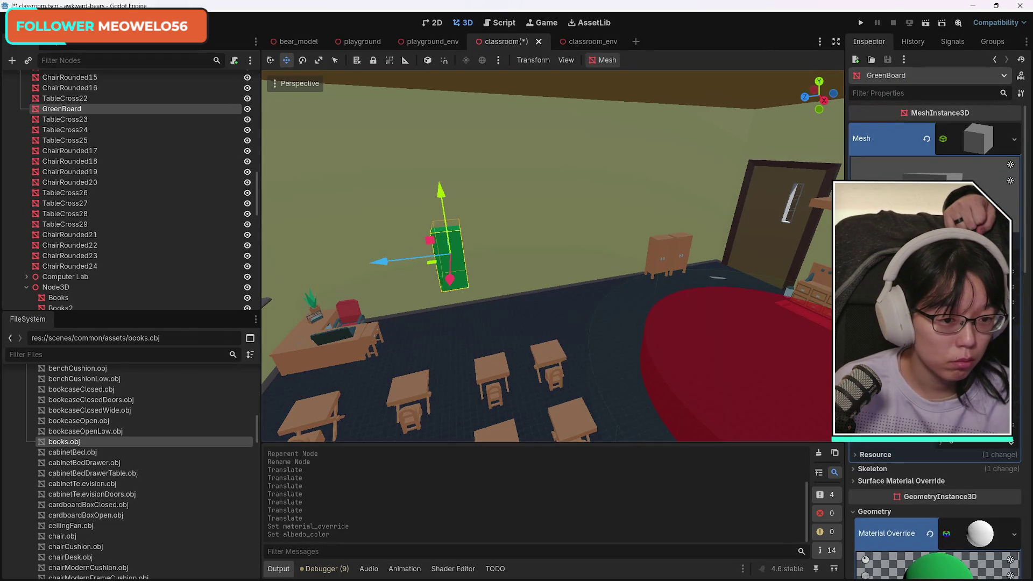
# Widen and heighten GreenBoard's box mesh, then raise it and shift it right on the wall.
pyautogui.moveTo(914, 241); pyautogui.dragTo(982, 242)
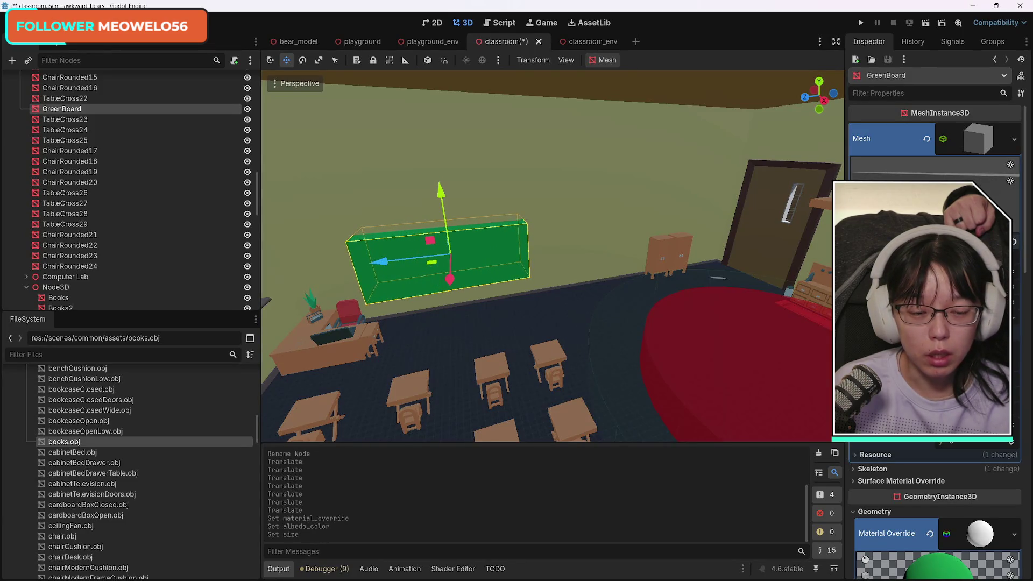
pyautogui.moveTo(914, 256)
pyautogui.mouseDown()
pyautogui.moveTo(955, 255)
pyautogui.moveTo(952, 270)
pyautogui.moveTo(923, 269)
pyautogui.mouseUp()
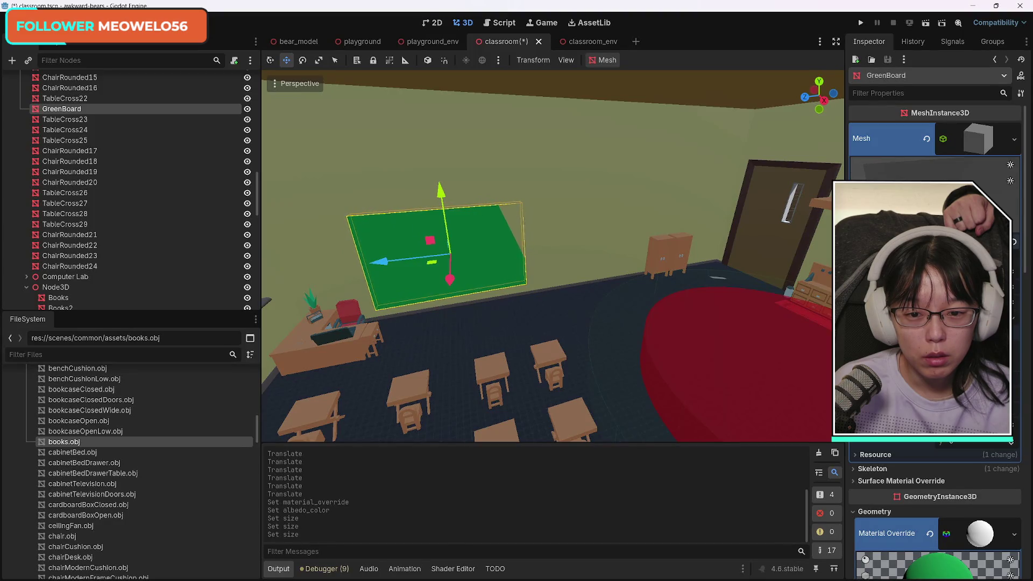
pyautogui.moveTo(440, 198); pyautogui.dragTo(439, 148)
pyautogui.moveTo(380, 219); pyautogui.dragTo(411, 221)
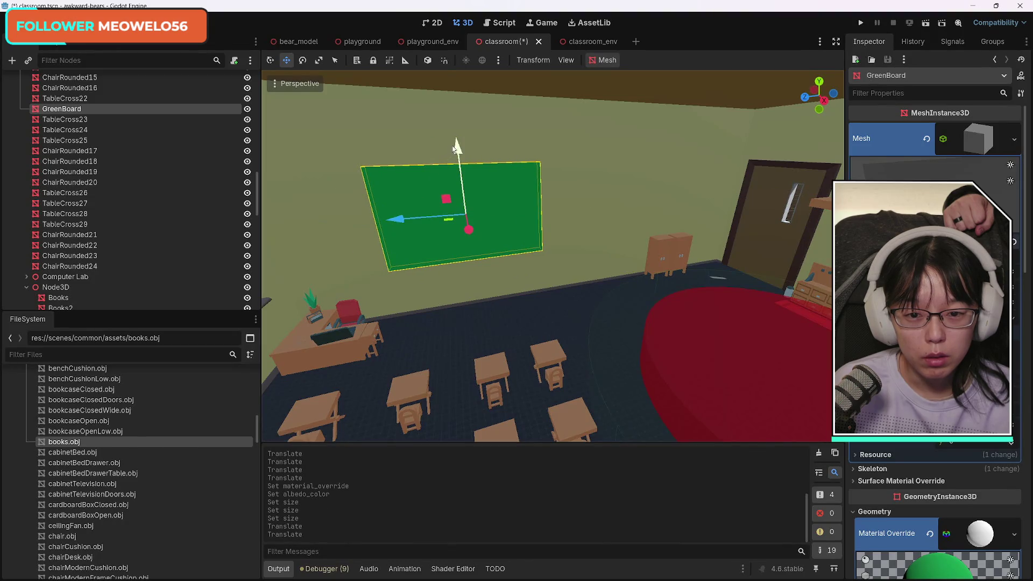
pyautogui.moveTo(454, 150)
pyautogui.mouseDown()
pyautogui.moveTo(460, 167)
pyautogui.moveTo(459, 140)
pyautogui.mouseUp()
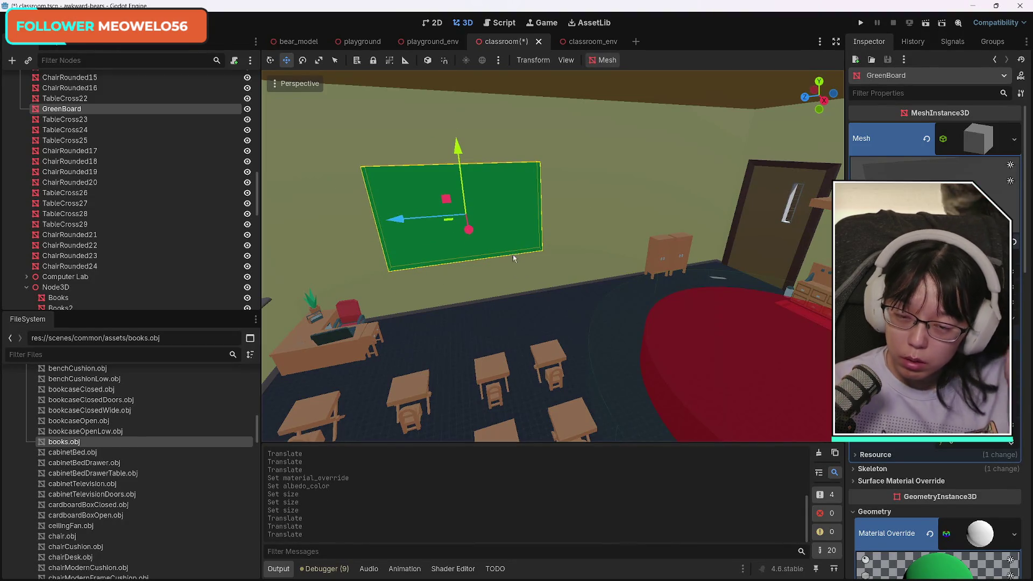
pyautogui.click(526, 329)
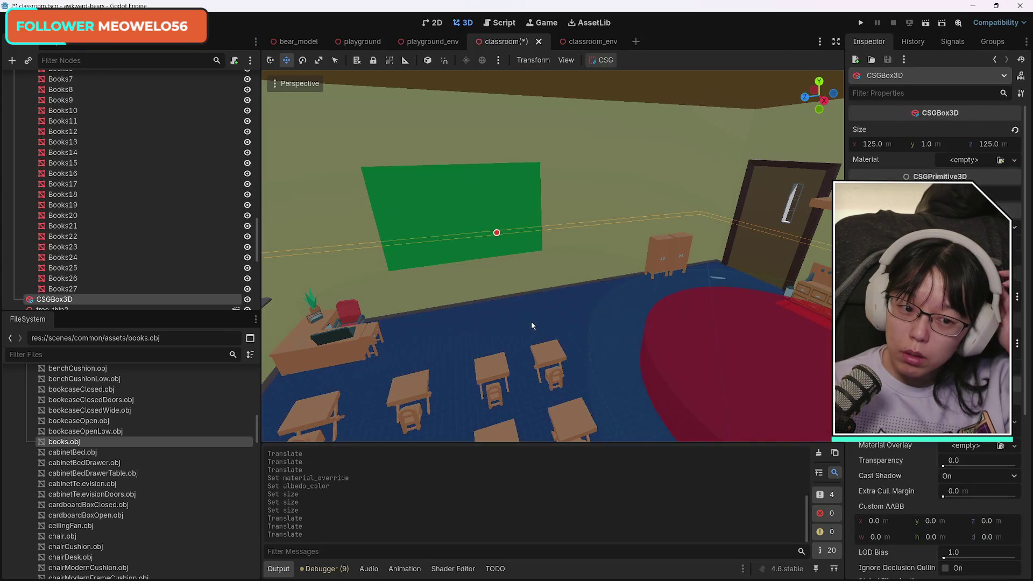
pyautogui.click(466, 214)
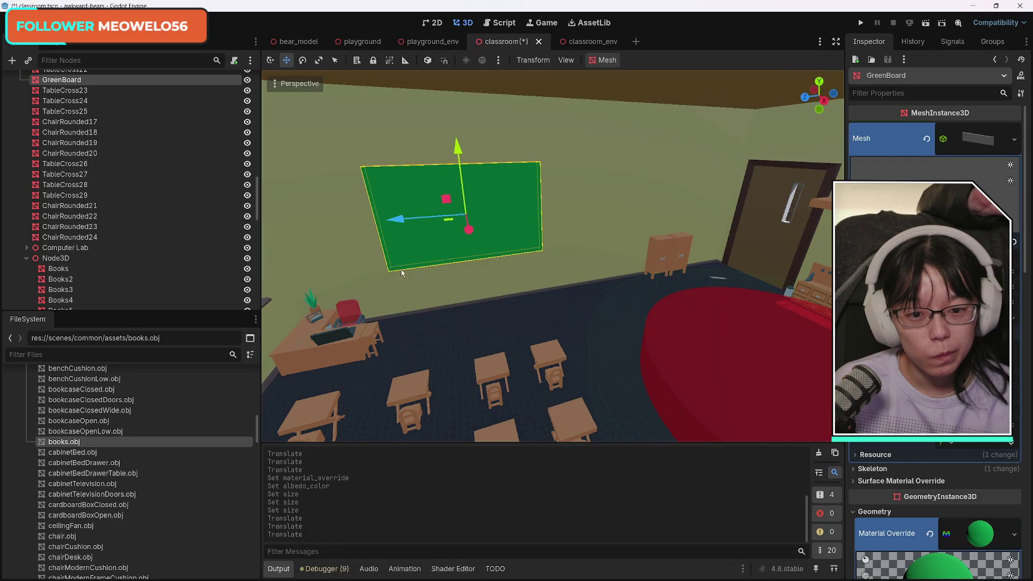
# Add a MeshInstance3D child under GreenBoard and give it a BoxMesh.
pyautogui.rightClick(76, 83)
pyautogui.click(135, 106)
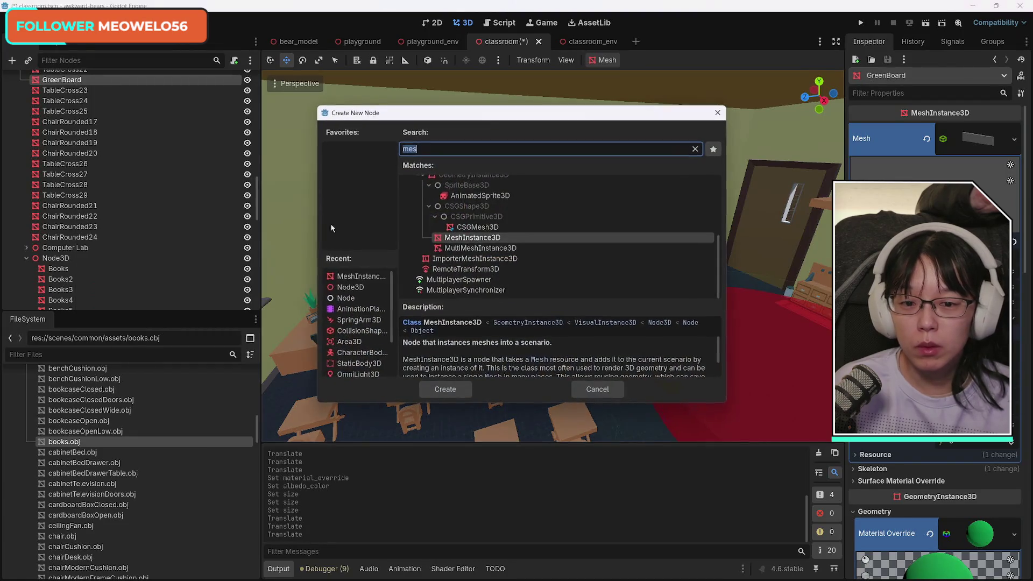
pyautogui.doubleClick(357, 277)
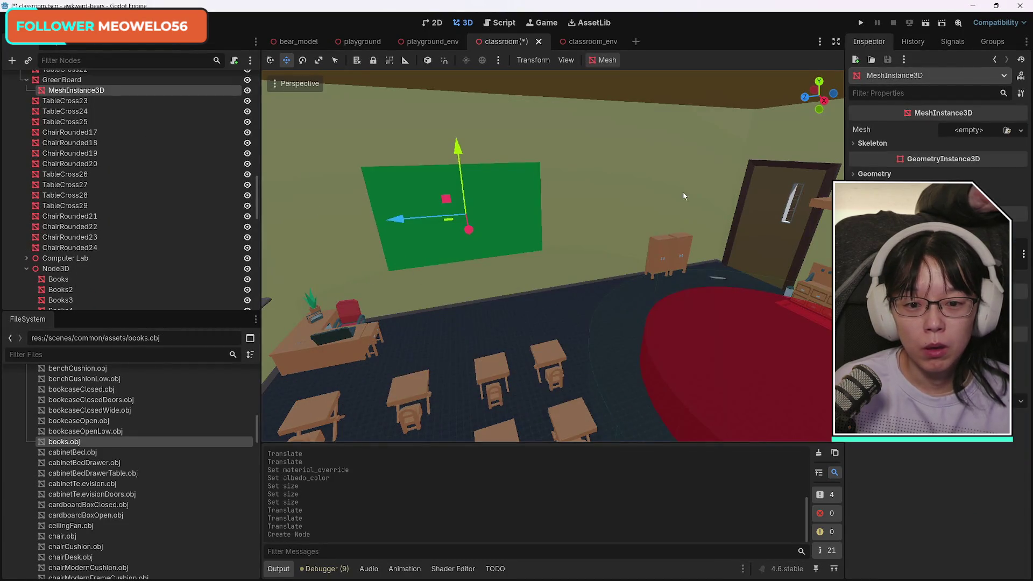
pyautogui.click(963, 130)
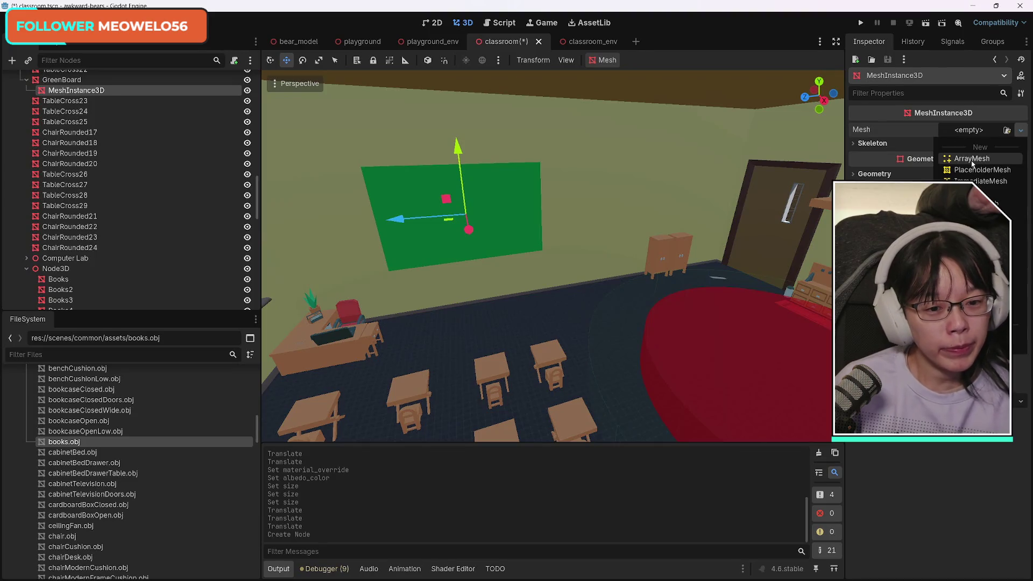
pyautogui.click(975, 192)
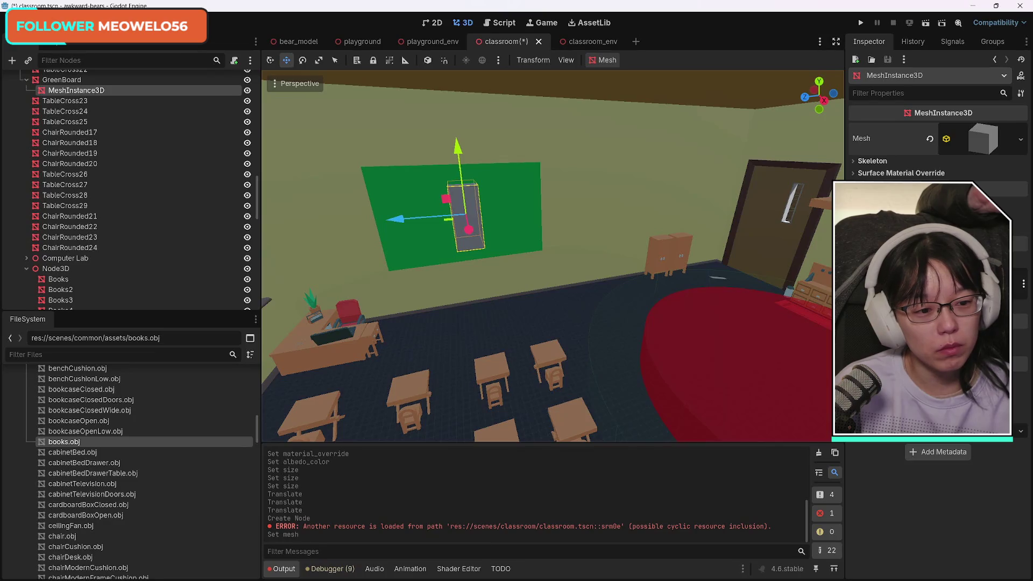
pyautogui.click(982, 139)
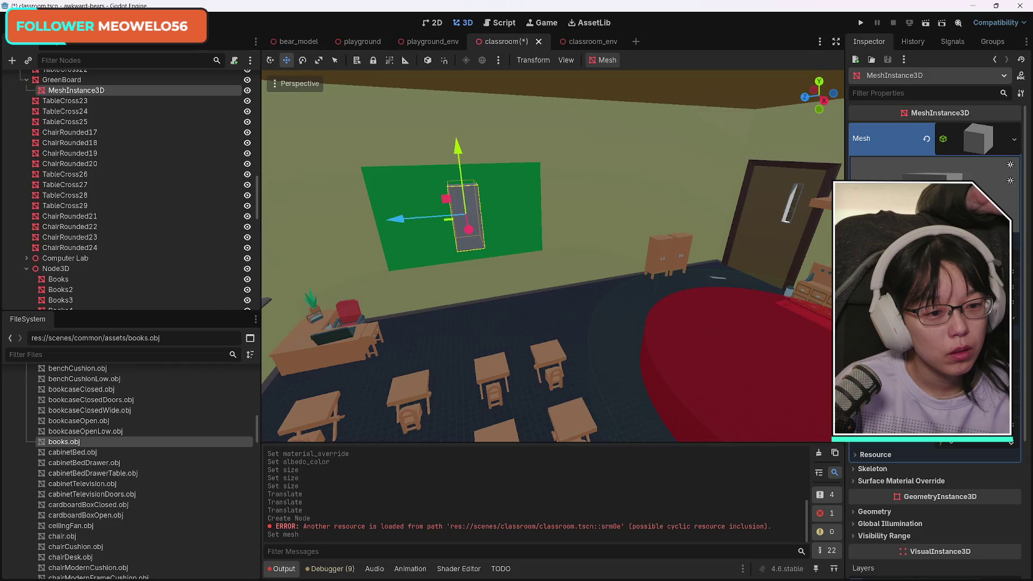
# Flatten the box into a slab across the board, move it down, and reposition GreenBoard.
pyautogui.moveTo(947, 253); pyautogui.dragTo(921, 253)
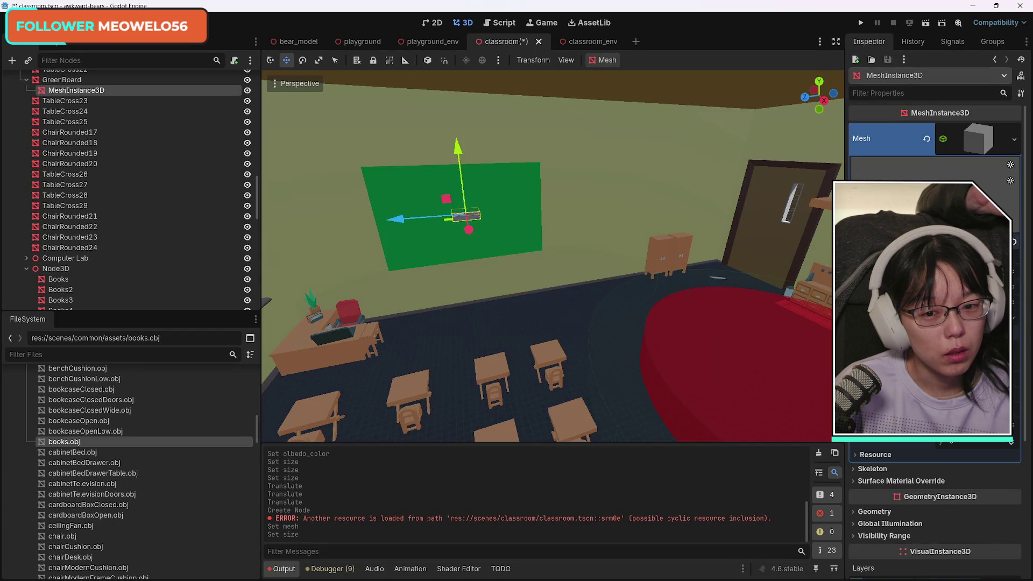
pyautogui.moveTo(922, 253); pyautogui.dragTo(960, 253)
pyautogui.moveTo(460, 152); pyautogui.dragTo(469, 221)
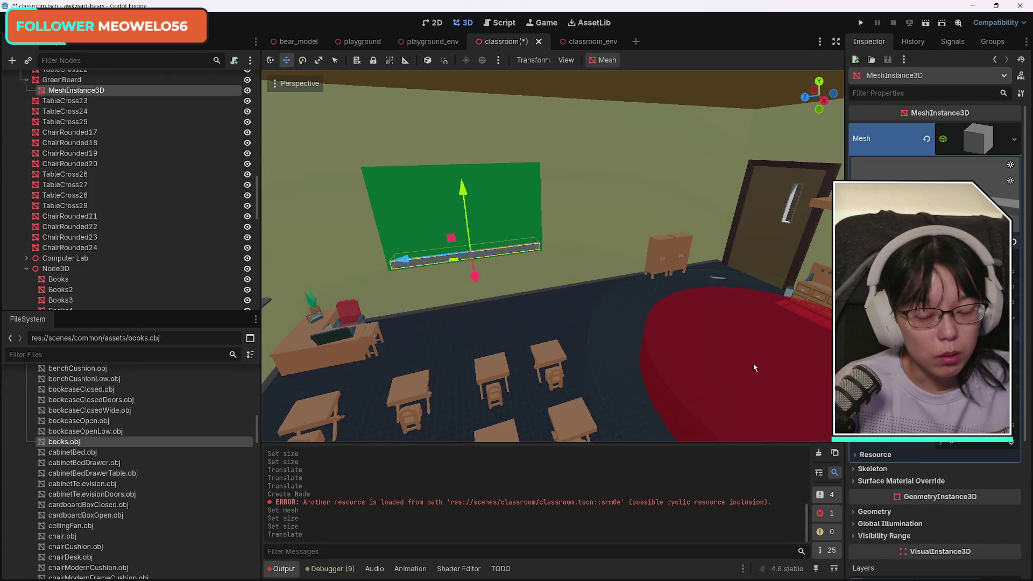
pyautogui.press('f')
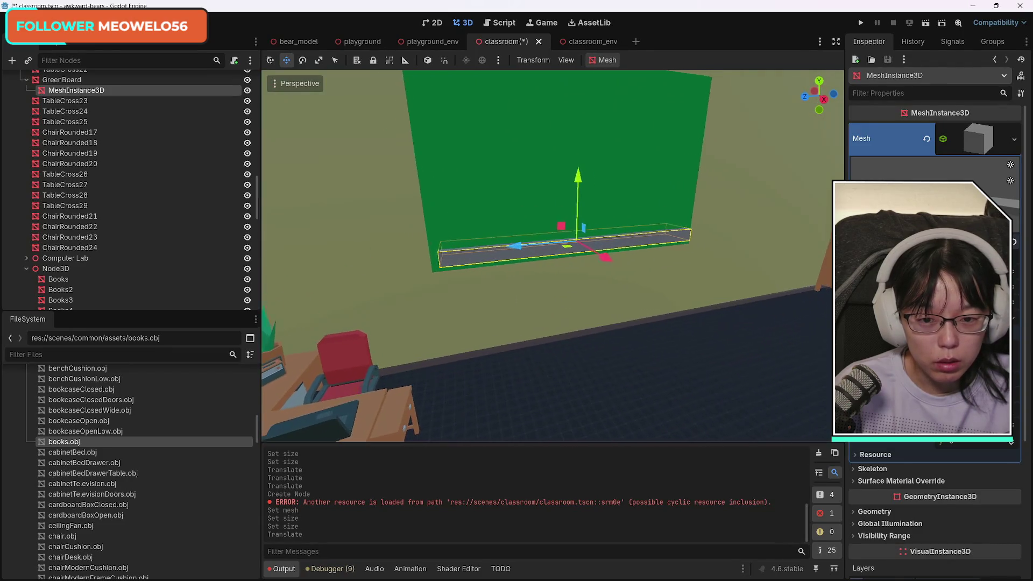
pyautogui.click(529, 170)
pyautogui.moveTo(582, 129); pyautogui.dragTo(562, 204)
pyautogui.moveTo(521, 245); pyautogui.dragTo(456, 249)
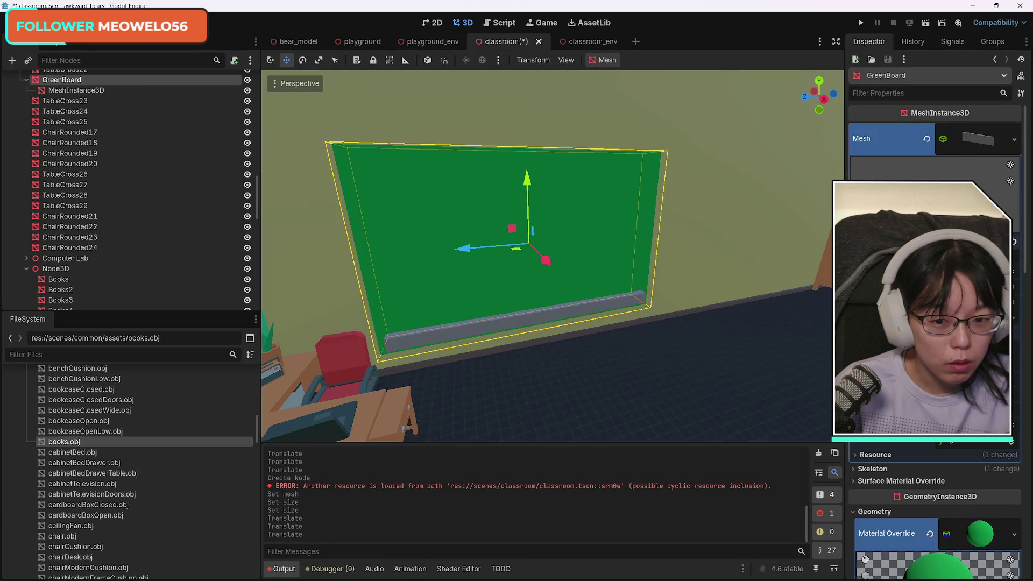
# Settle the ledge's final length via undo/redo, then lower it to the board's bottom edge.
pyautogui.hotkey('ctrl', 'z')
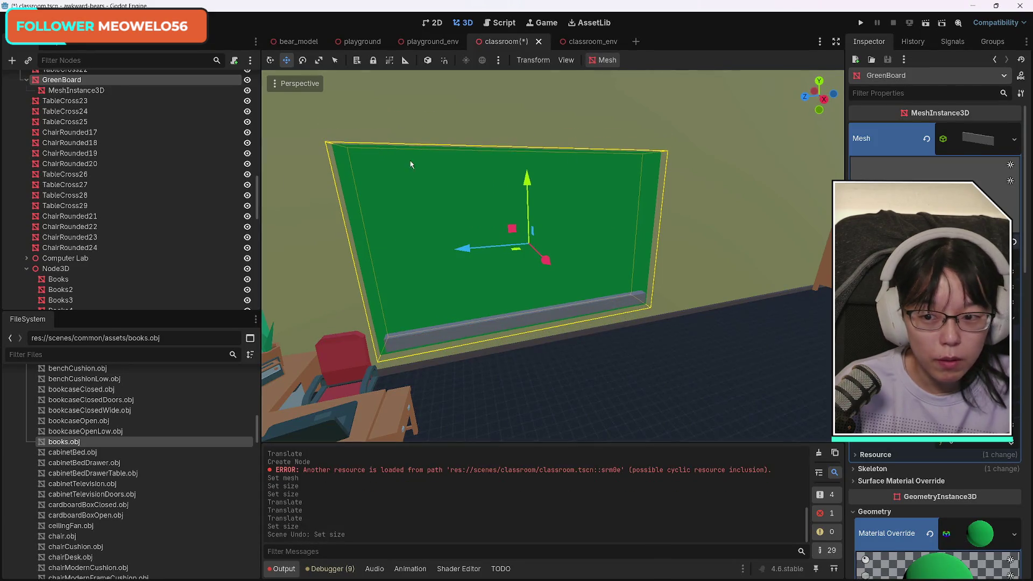
pyautogui.click(75, 90)
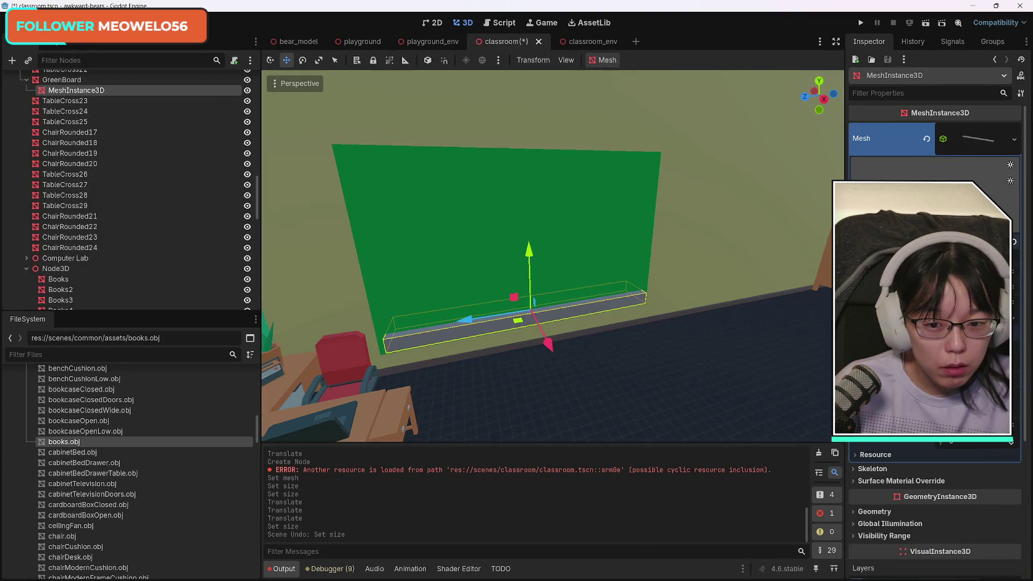
pyautogui.hotkey('ctrl', 'shift', 'z')
pyautogui.hotkey('ctrl', 'z')
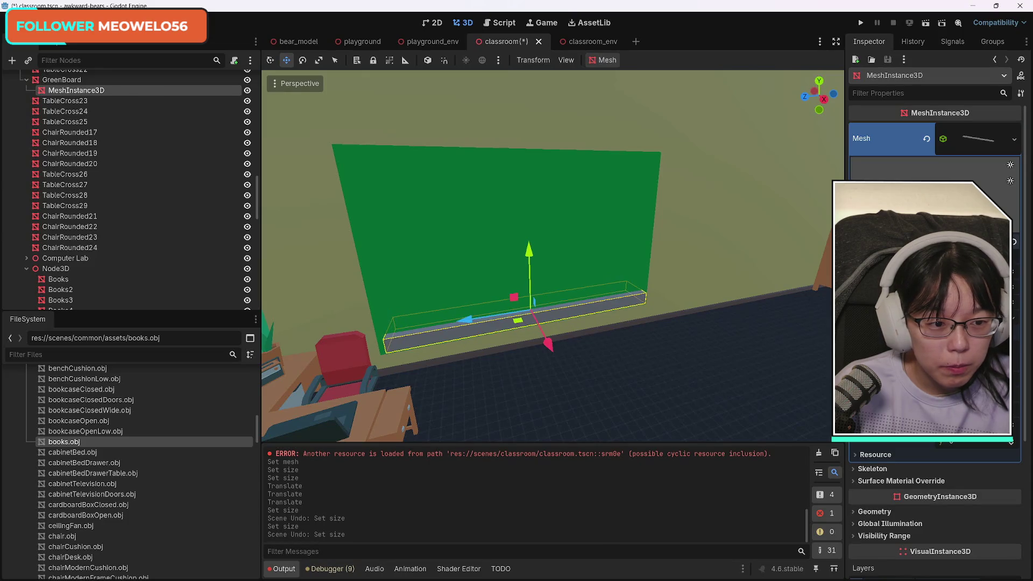
pyautogui.hotkey('ctrl', 'shift', 'z')
pyautogui.hotkey('ctrl', 'z')
pyautogui.hotkey('ctrl', 'shift', 'z')
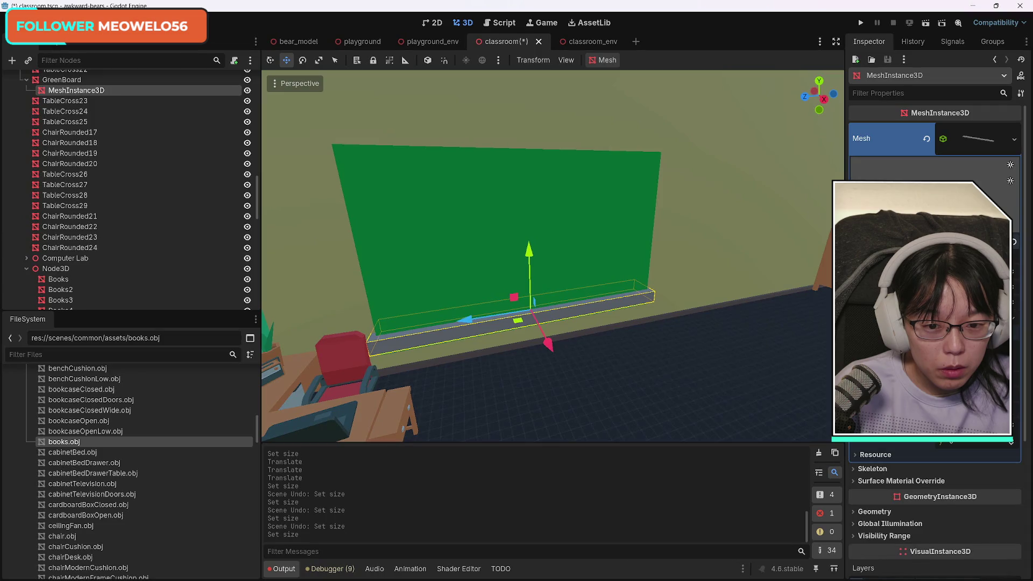
pyautogui.hotkey('ctrl', 'shift', 'z')
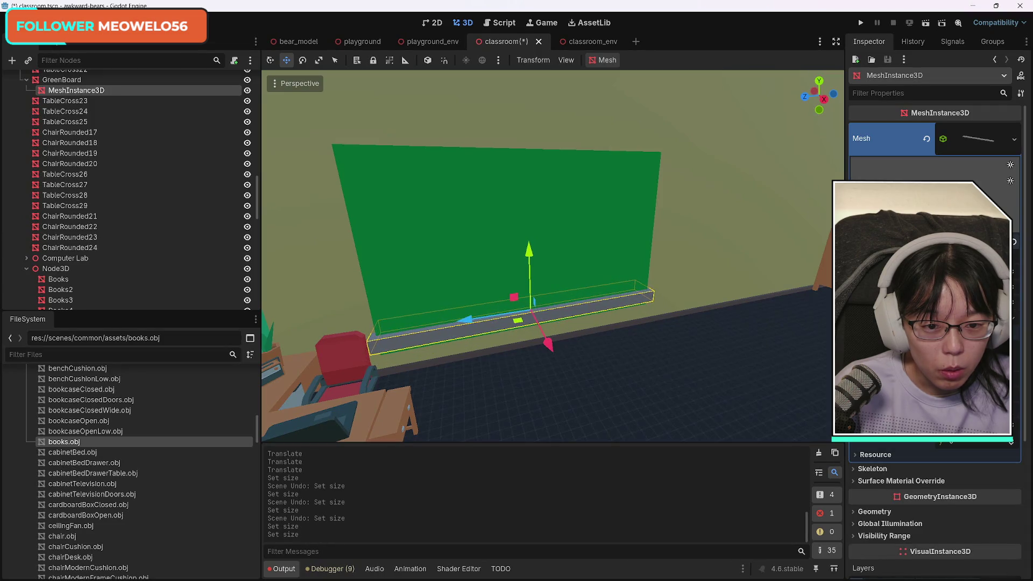
pyautogui.hotkey('ctrl', 'shift', 'z')
pyautogui.hotkey('ctrl', 'shift', 'z')
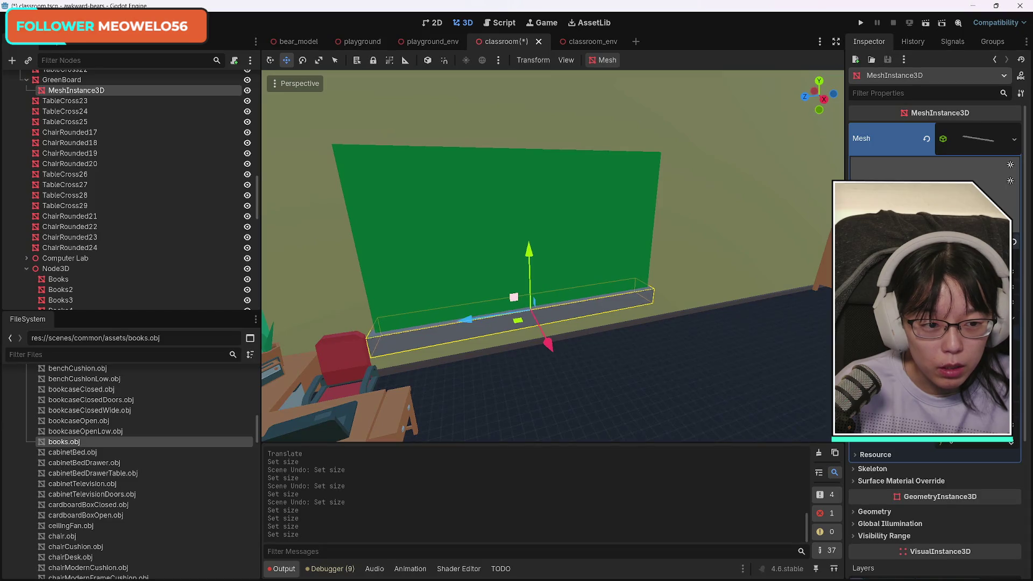
pyautogui.hotkey('ctrl', 'z')
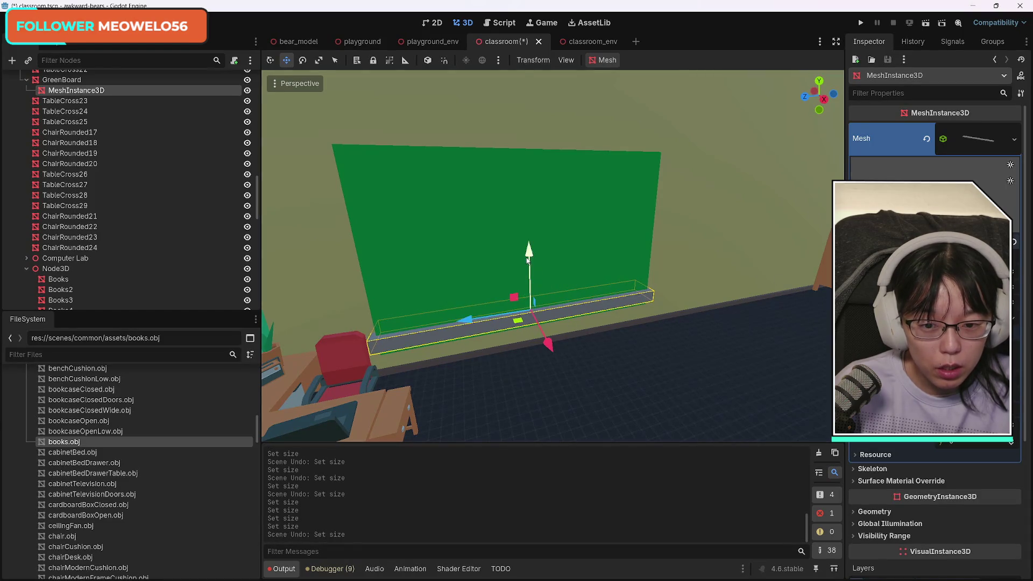
pyautogui.moveTo(528, 261); pyautogui.dragTo(528, 334)
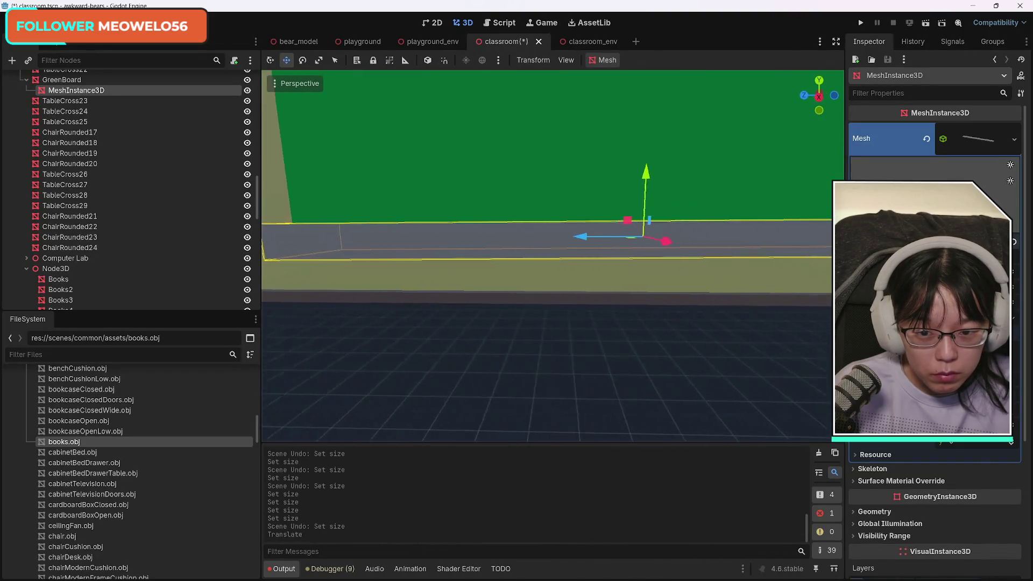
pyautogui.moveTo(605, 186); pyautogui.dragTo(608, 200)
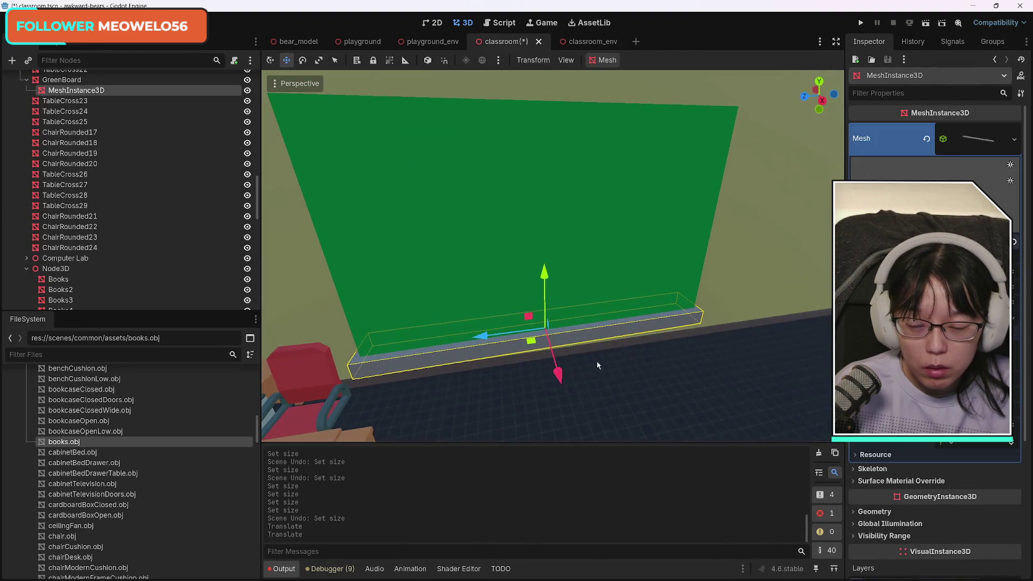
pyautogui.click(71, 89)
pyautogui.click(12, 61)
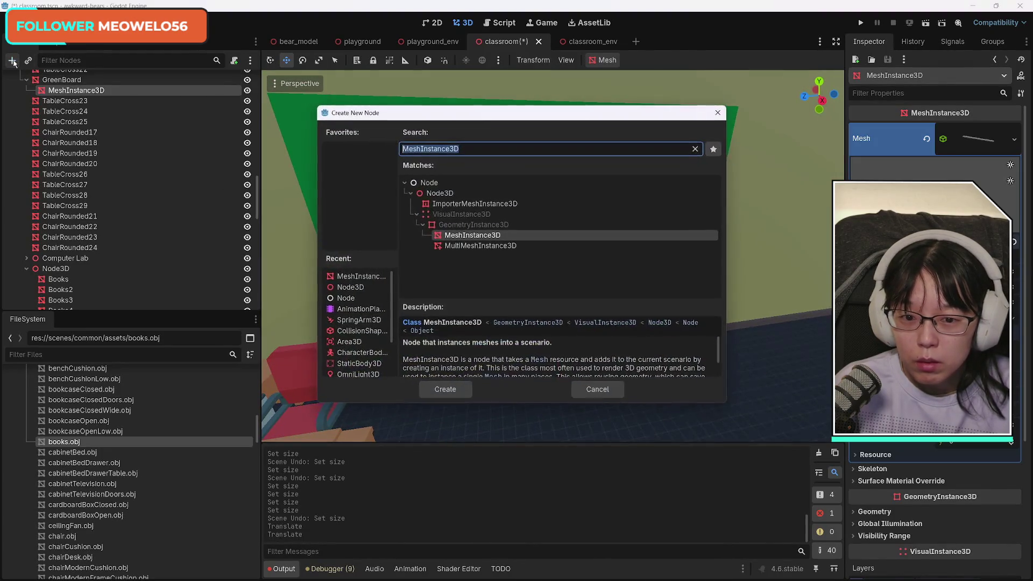
pyautogui.click(358, 277)
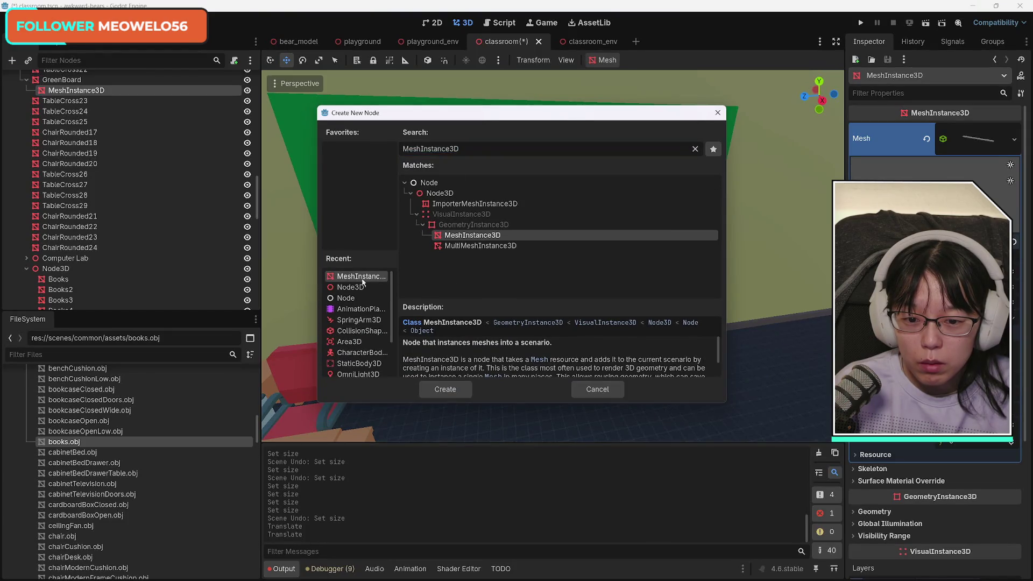
pyautogui.click(457, 389)
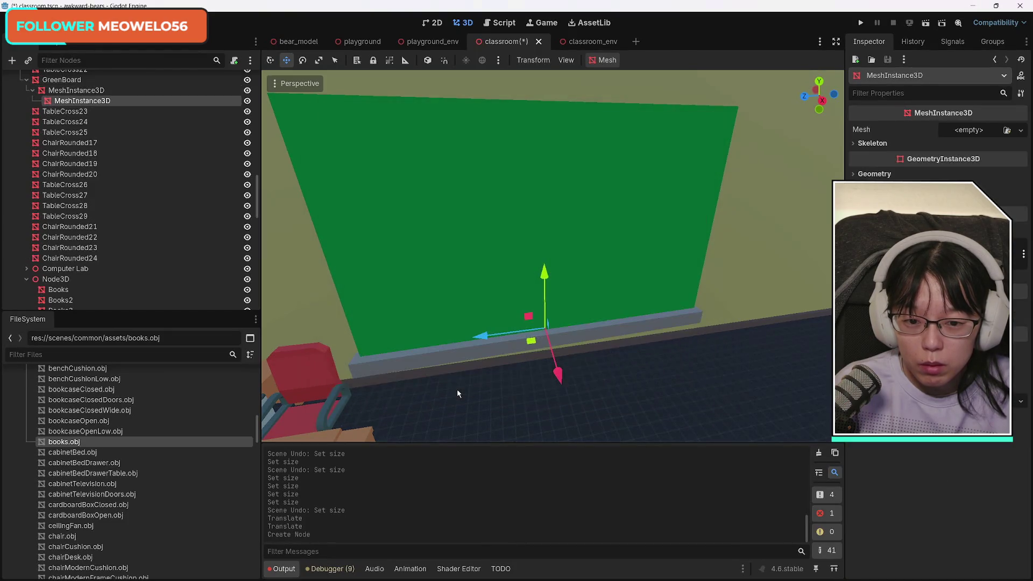
pyautogui.moveTo(556, 371)
pyautogui.mouseDown()
pyautogui.moveTo(613, 405)
pyautogui.moveTo(664, 457)
pyautogui.moveTo(592, 358)
pyautogui.mouseUp()
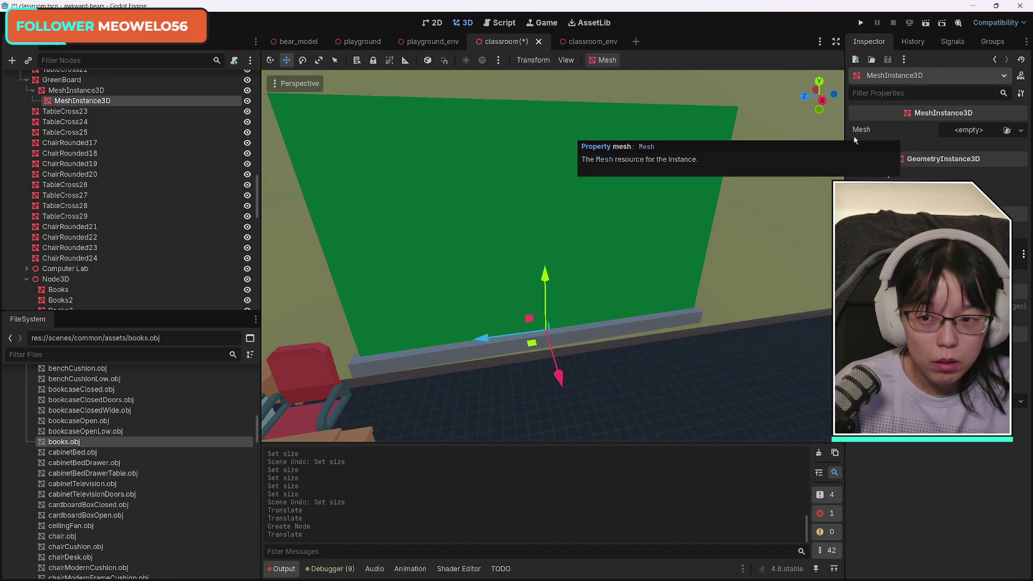
pyautogui.hotkey('ctrl', 'z')
pyautogui.hotkey('ctrl', 'z')
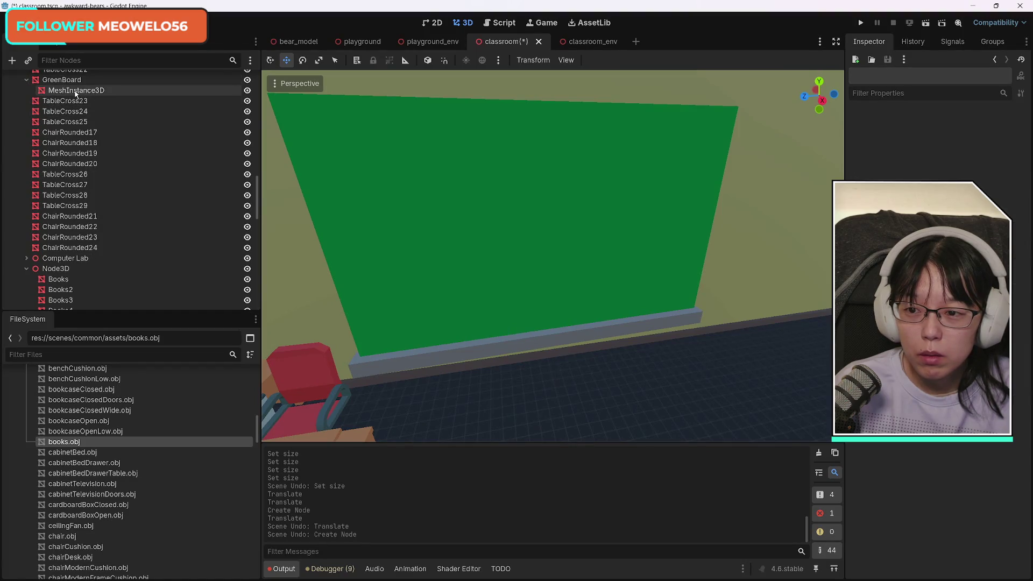
pyautogui.click(76, 90)
# Duplicate the ledge as MeshInstance3D2, test a move and undo it, then compare with the original.
pyautogui.hotkey('ctrl', 'd')
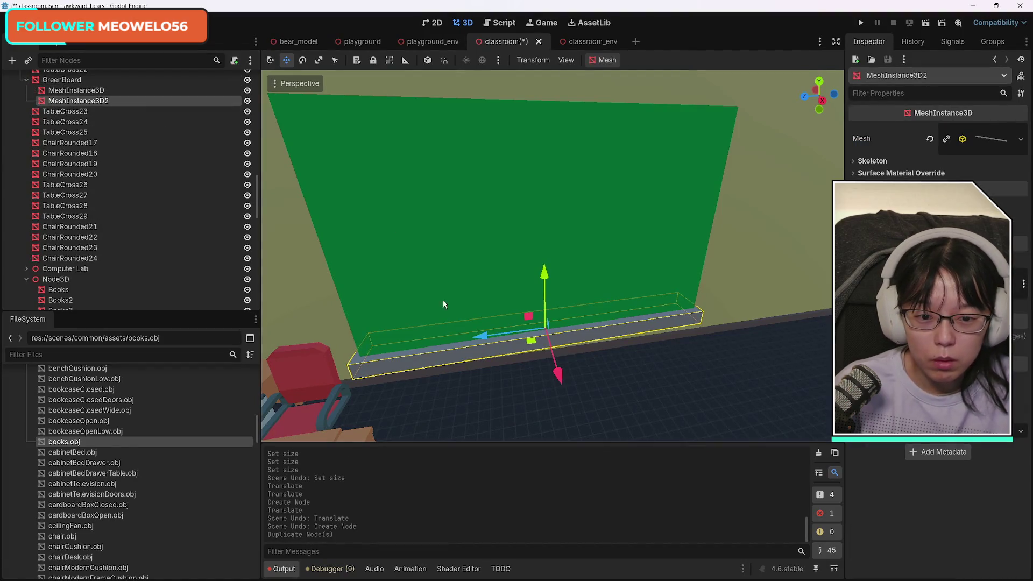
pyautogui.moveTo(558, 378); pyautogui.dragTo(578, 405)
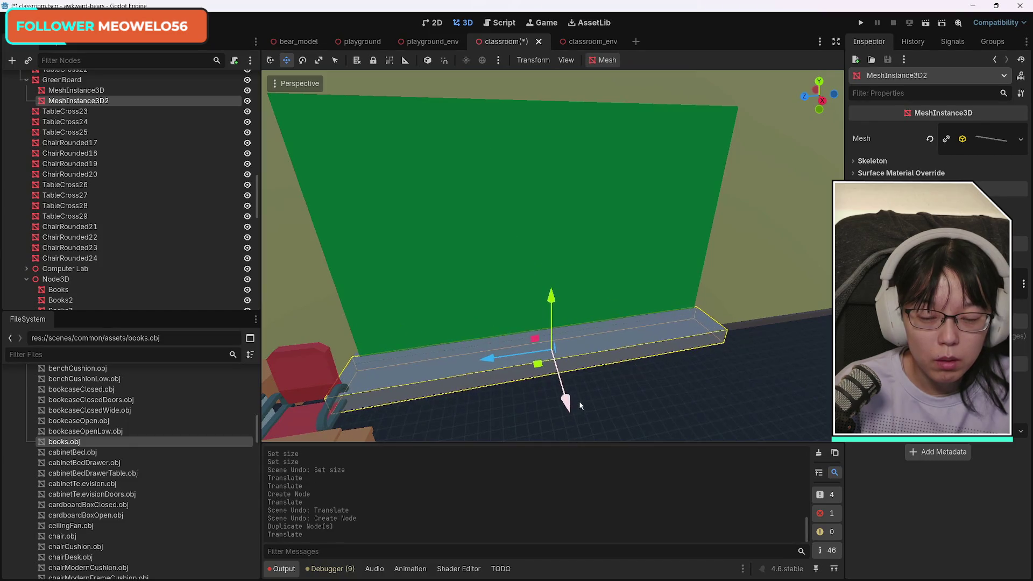
pyautogui.hotkey('ctrl', 'z')
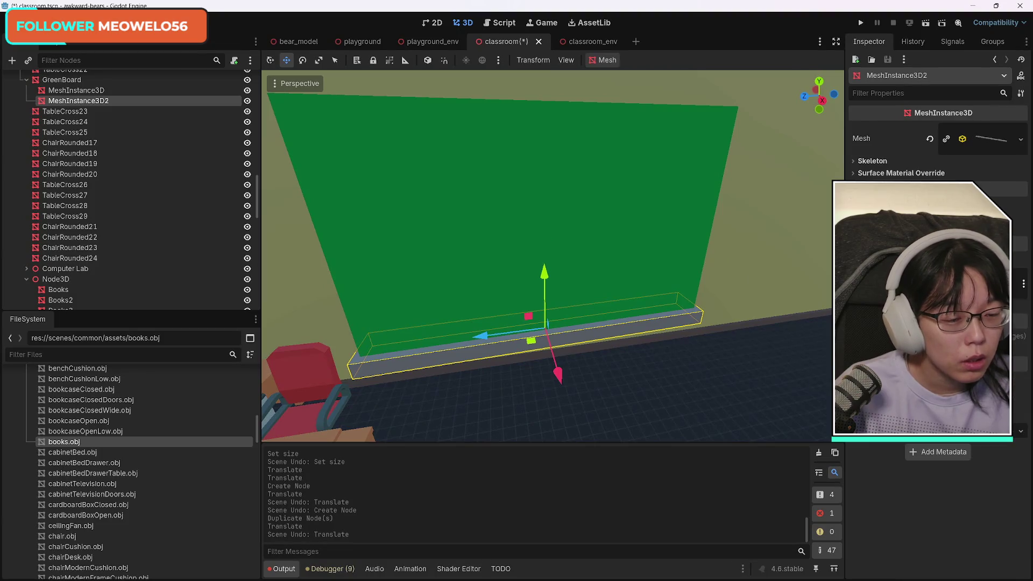
pyautogui.click(854, 163)
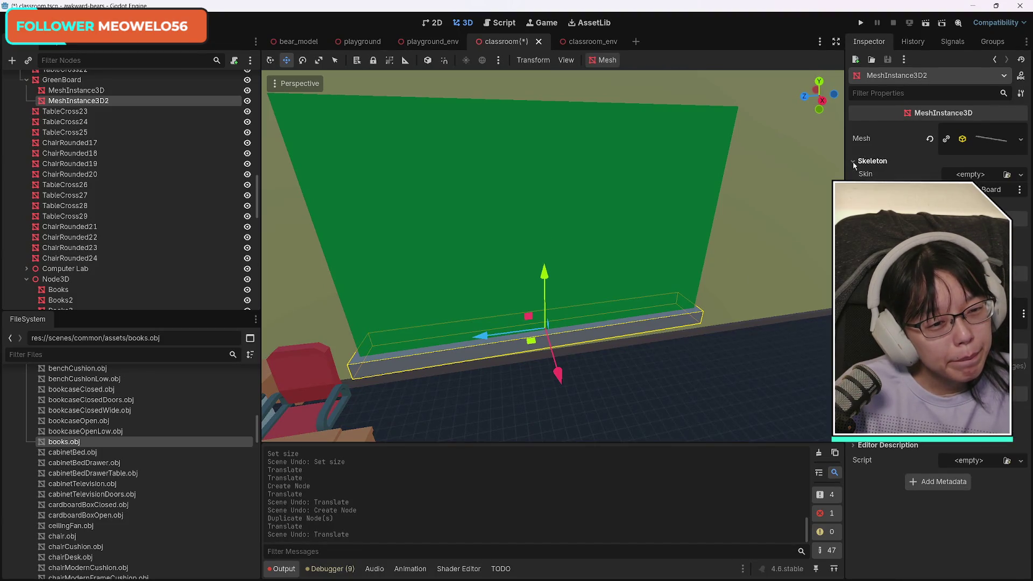
pyautogui.click(855, 162)
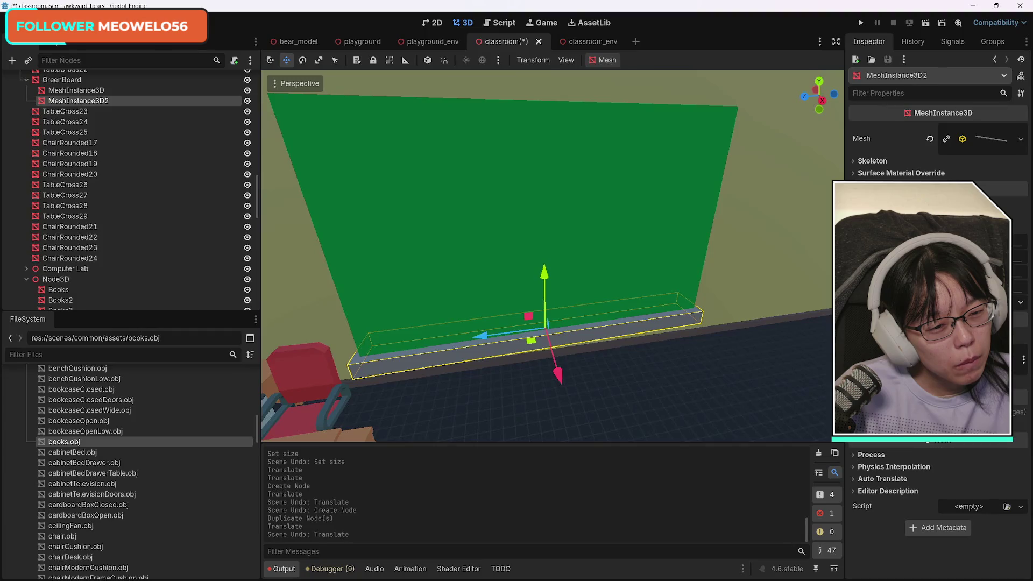
pyautogui.scroll(-3, 939, 323)
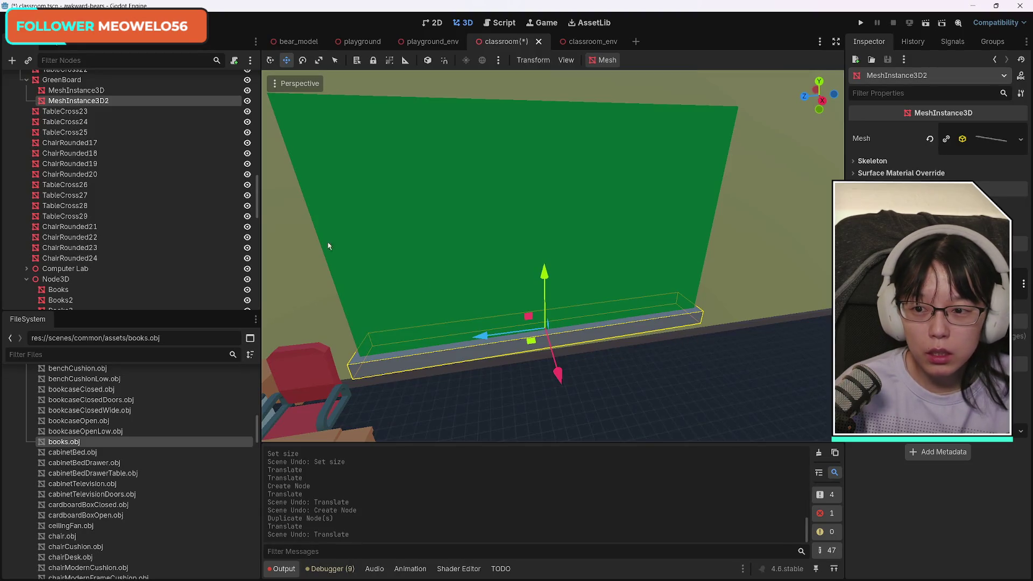
pyautogui.click(78, 90)
pyautogui.click(78, 100)
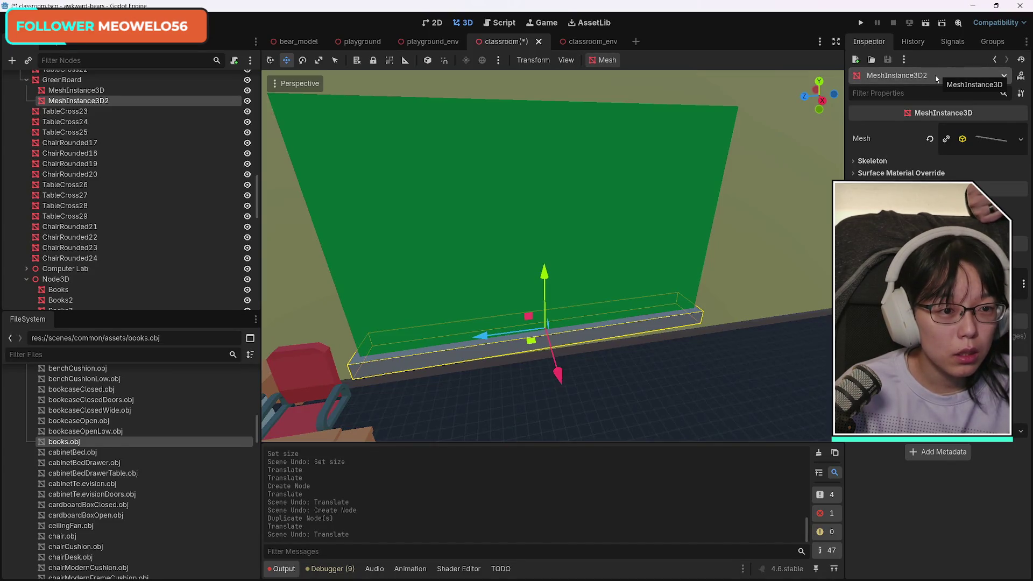
# Try shortening the copy and pulling the original ledge out, then undo both changes.
pyautogui.click(991, 138)
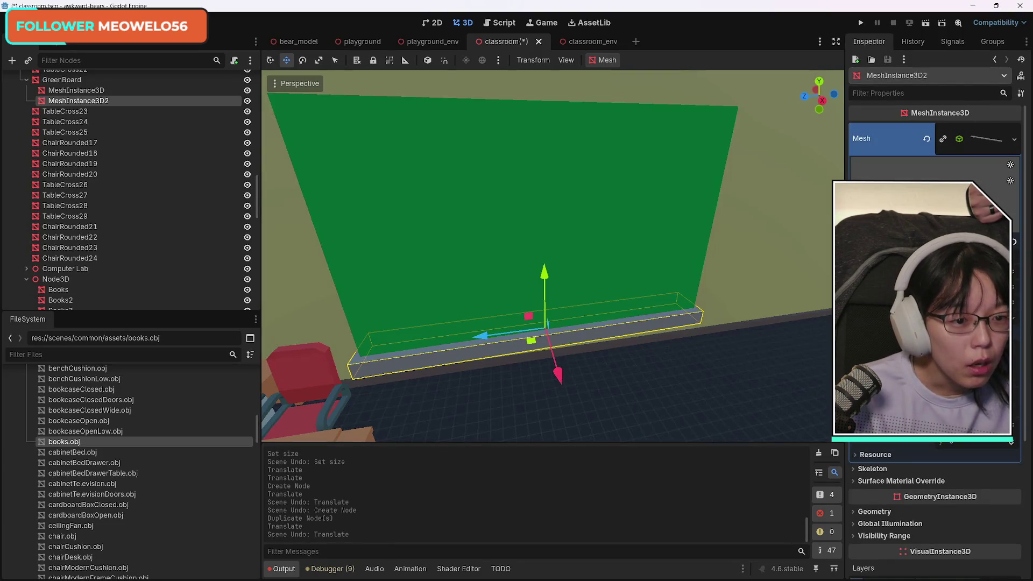
pyautogui.moveTo(1014, 269)
pyautogui.mouseDown()
pyautogui.moveTo(995, 269)
pyautogui.moveTo(1022, 269)
pyautogui.mouseUp()
pyautogui.click(67, 91)
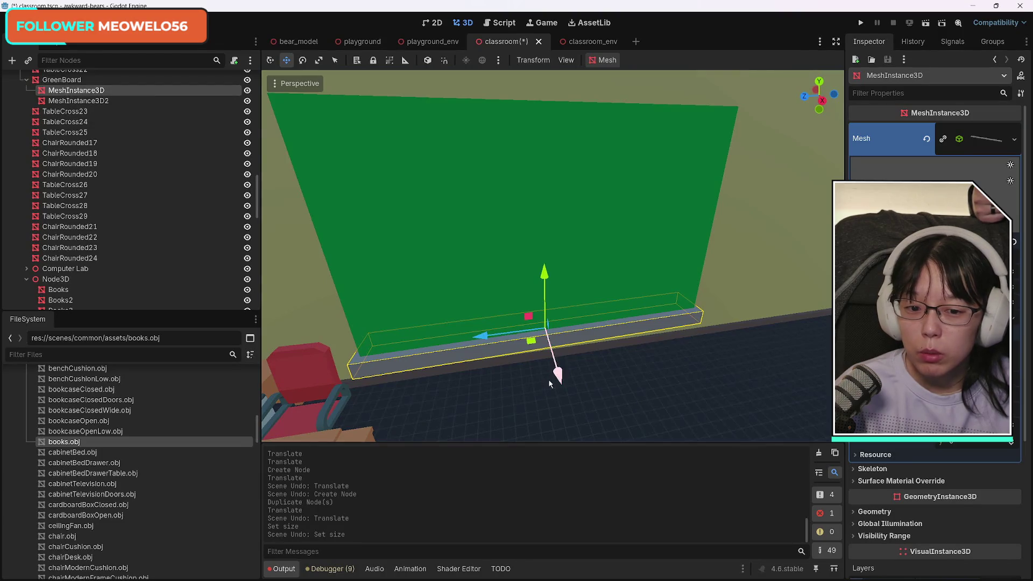
pyautogui.moveTo(550, 383); pyautogui.dragTo(604, 437)
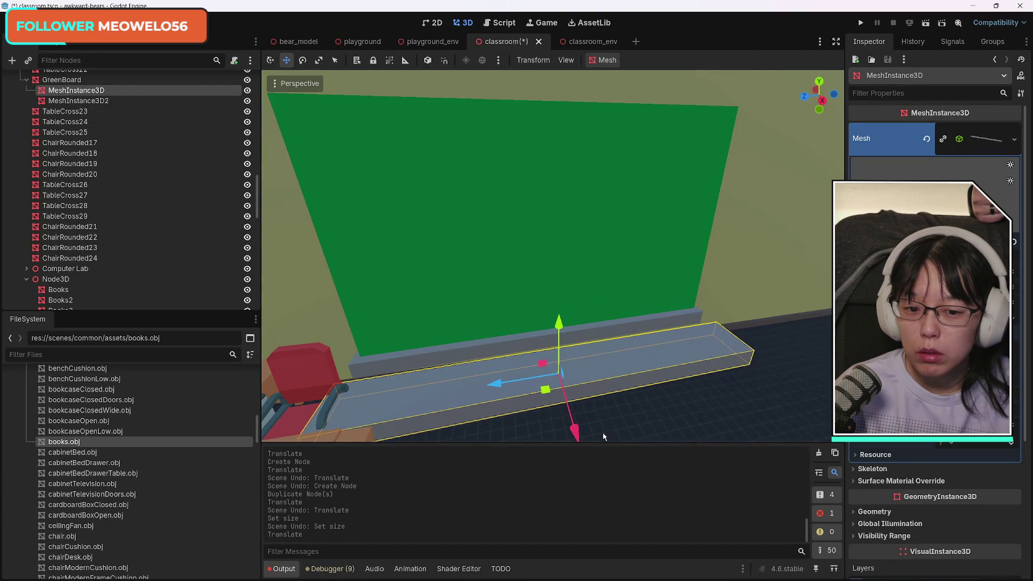
pyautogui.hotkey('ctrl', 'z')
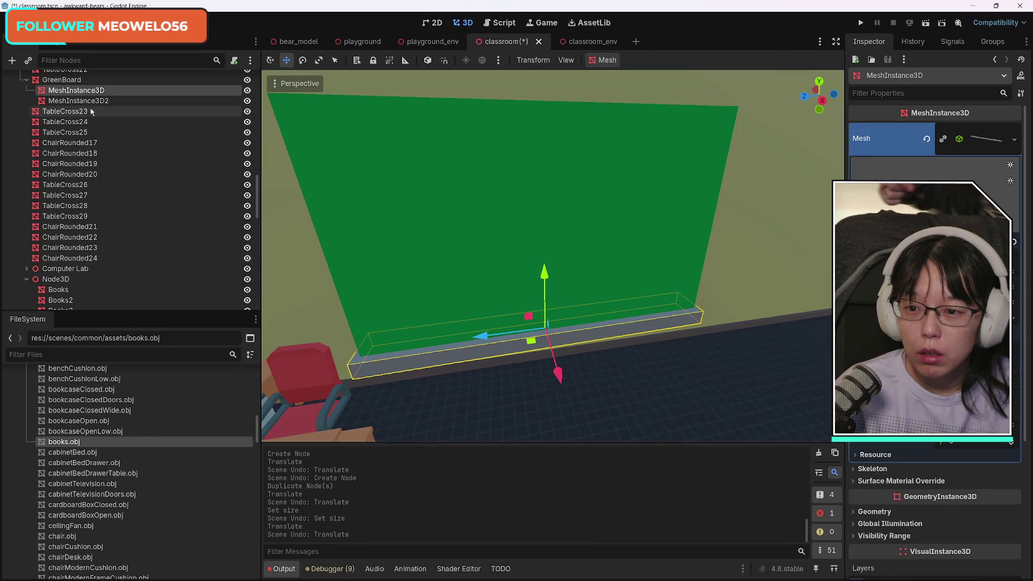
pyautogui.click(79, 101)
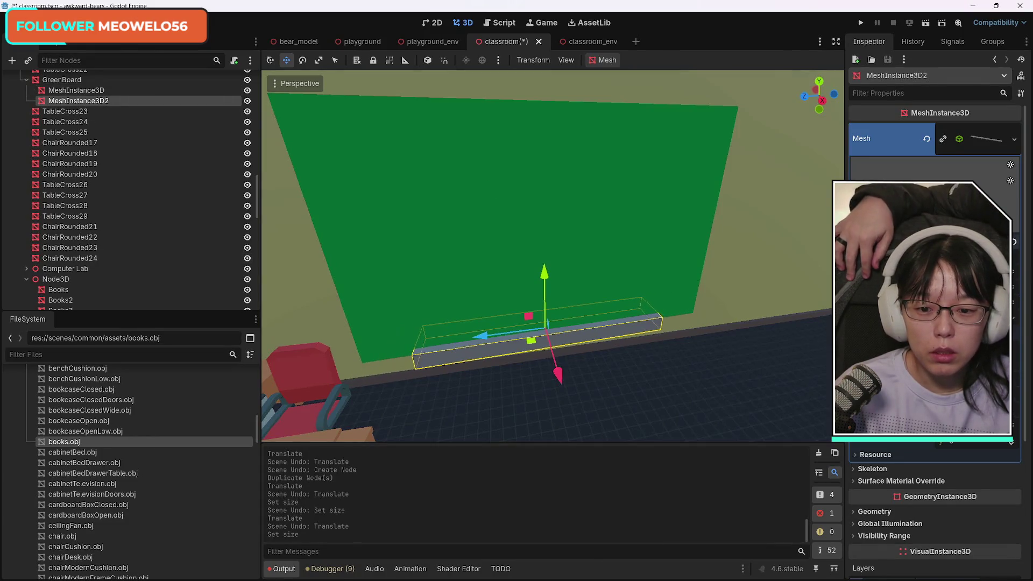
pyautogui.hotkey('ctrl', 'z')
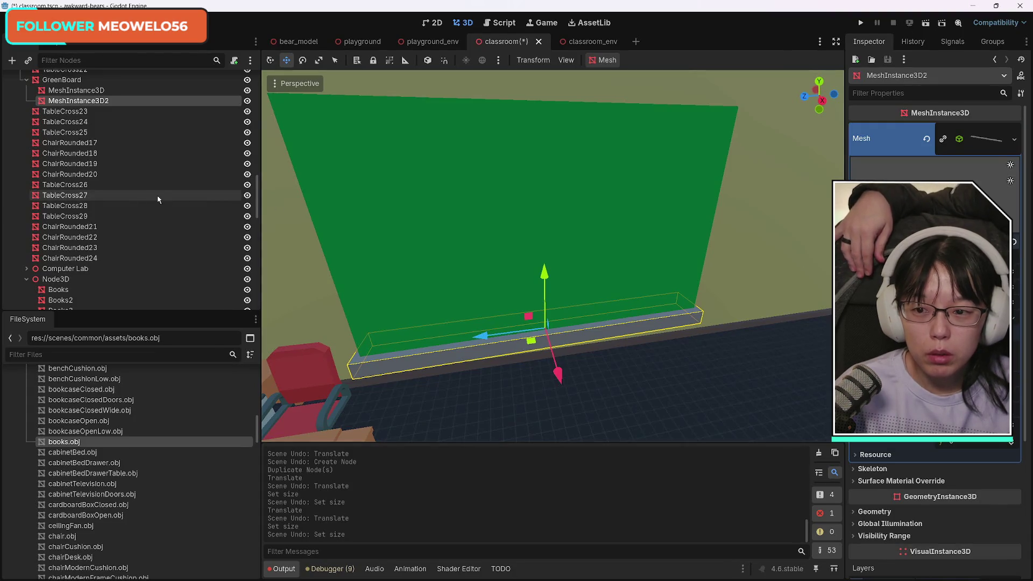
# Make MeshInstance3D2's box mesh unique and shrink it to a small chalk-sized cube on the ledge.
pyautogui.click(942, 138)
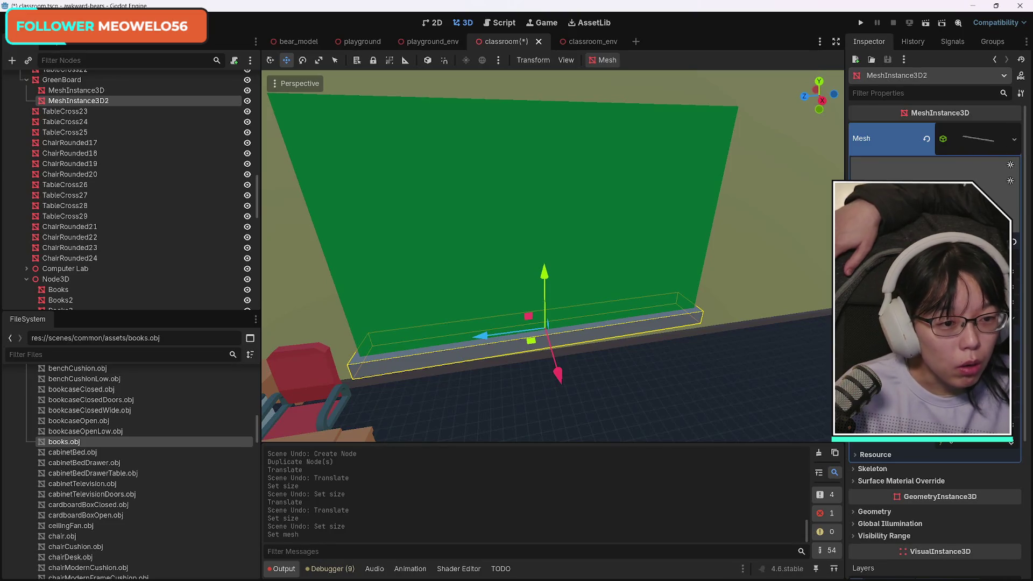
pyautogui.moveTo(915, 252); pyautogui.dragTo(861, 253)
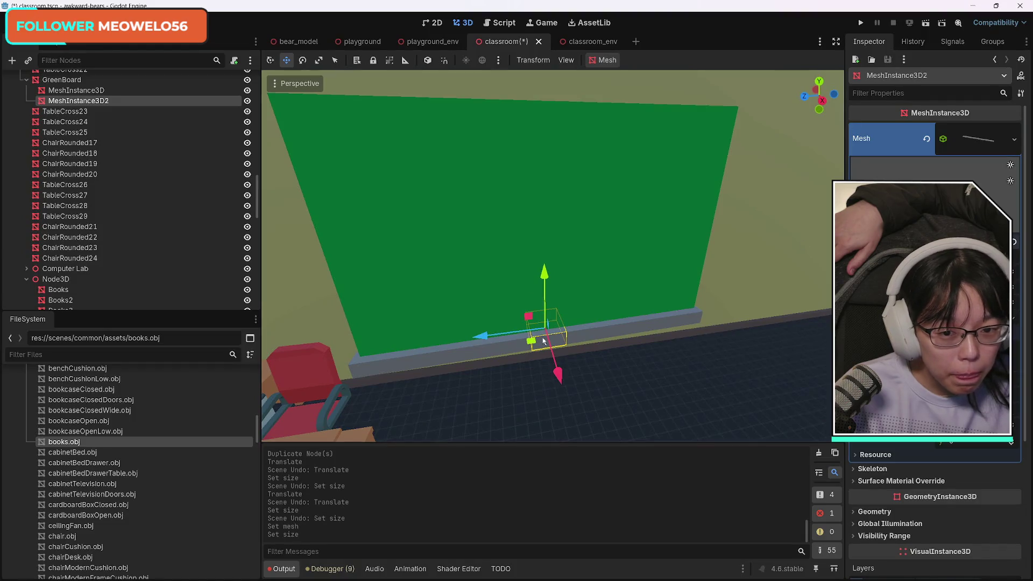
pyautogui.moveTo(558, 376); pyautogui.dragTo(559, 375)
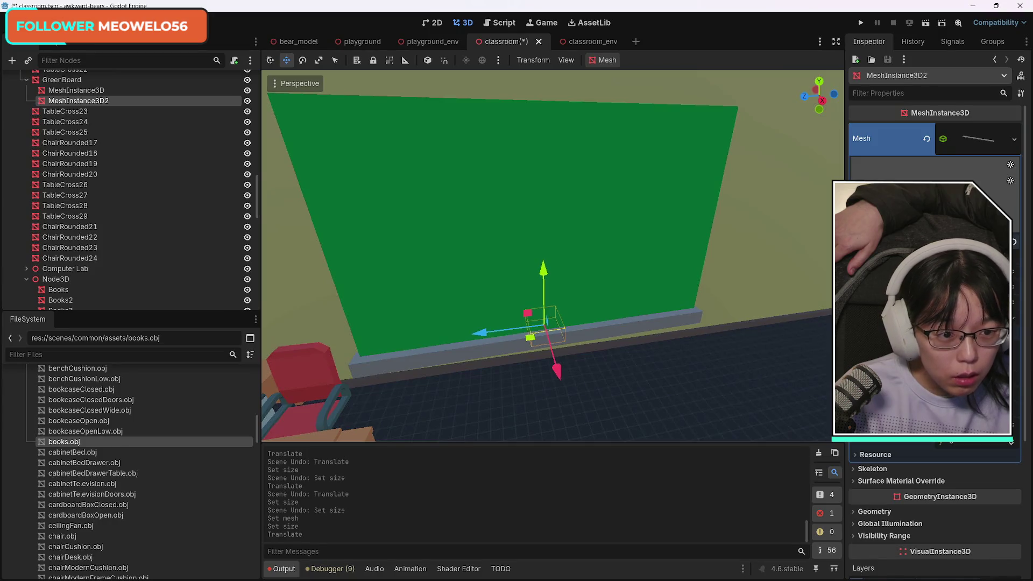
pyautogui.moveTo(861, 252); pyautogui.dragTo(851, 253)
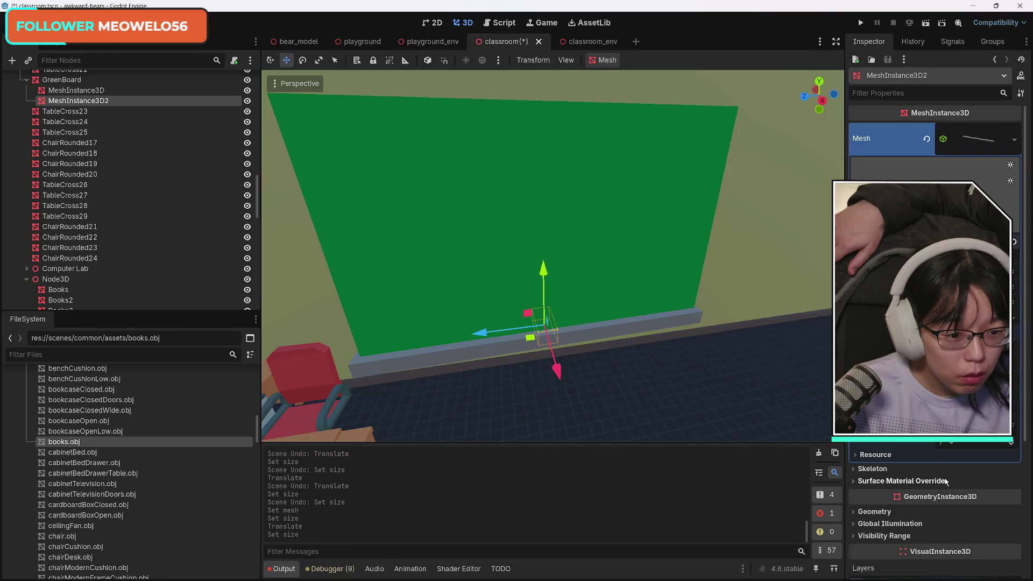
pyautogui.scroll(-5, 935, 323)
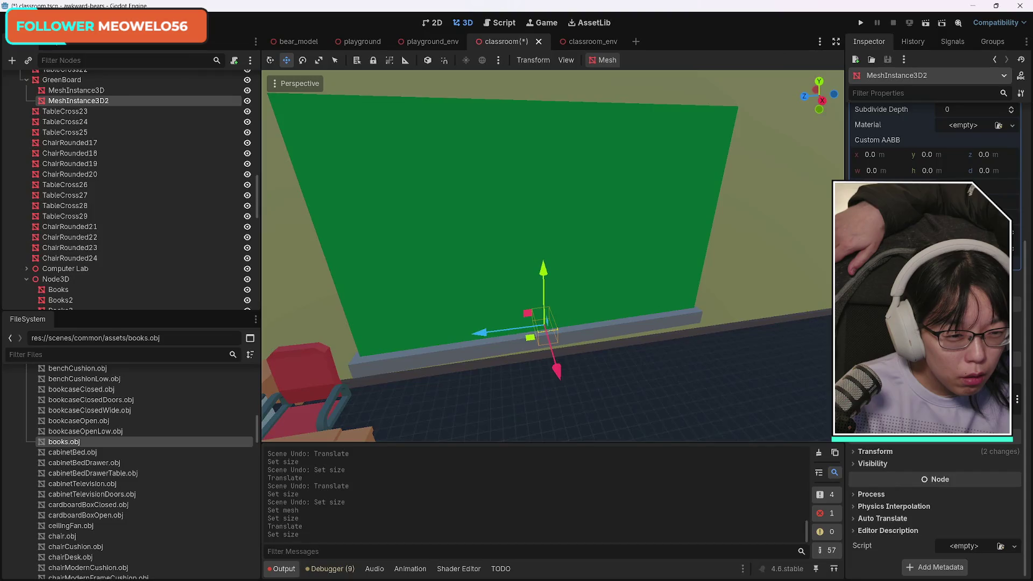
pyautogui.scroll(3, 935, 323)
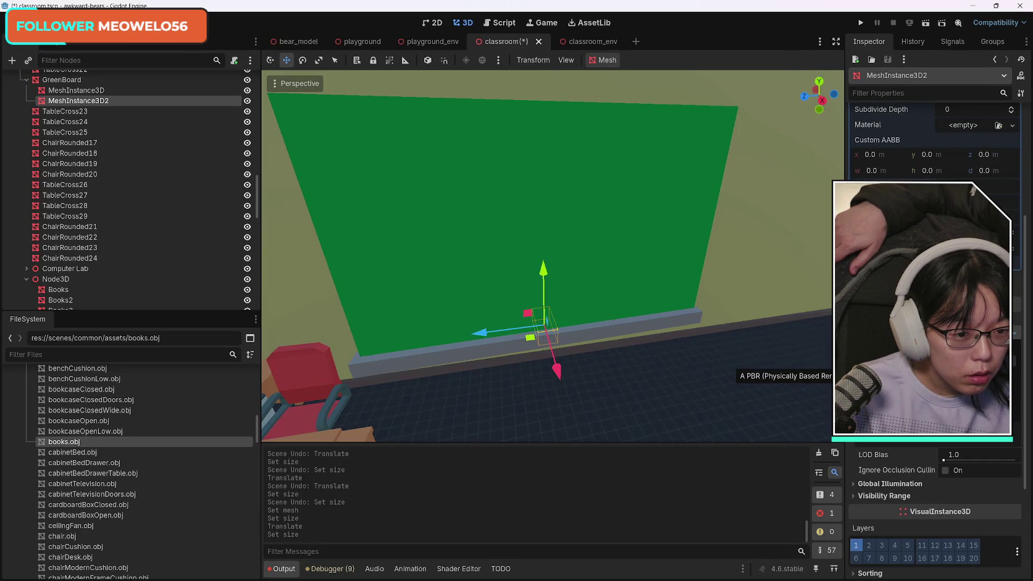
# Give the chalk piece a new material override, keeping its albedo colour white.
pyautogui.click(925, 371)
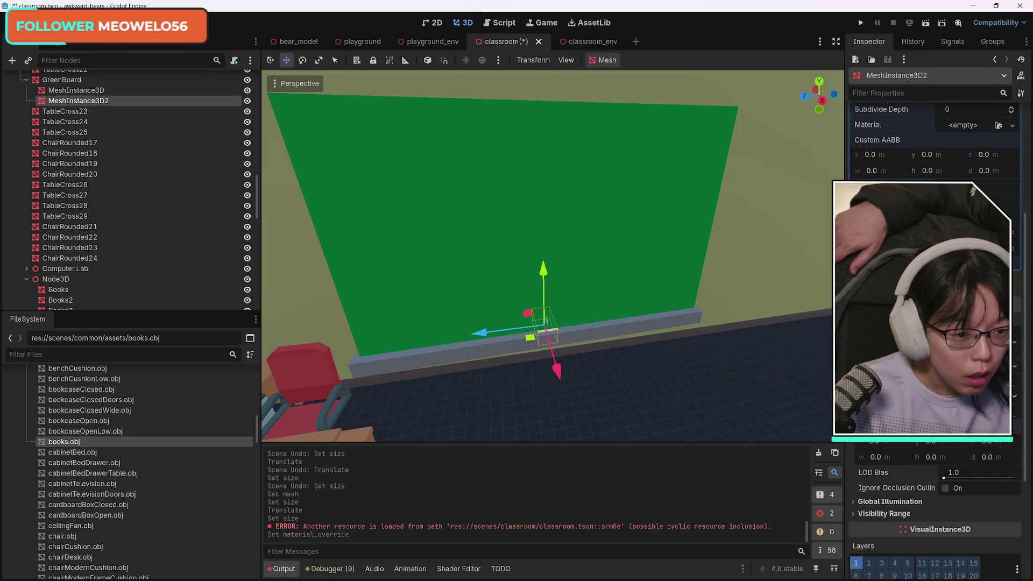
pyautogui.click(979, 371)
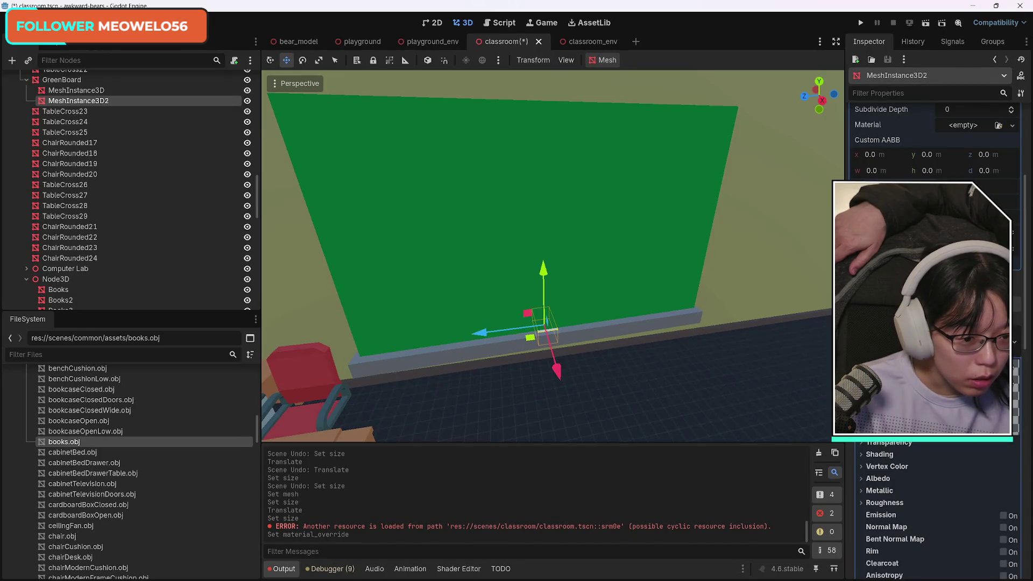
pyautogui.scroll(-4, 972, 456)
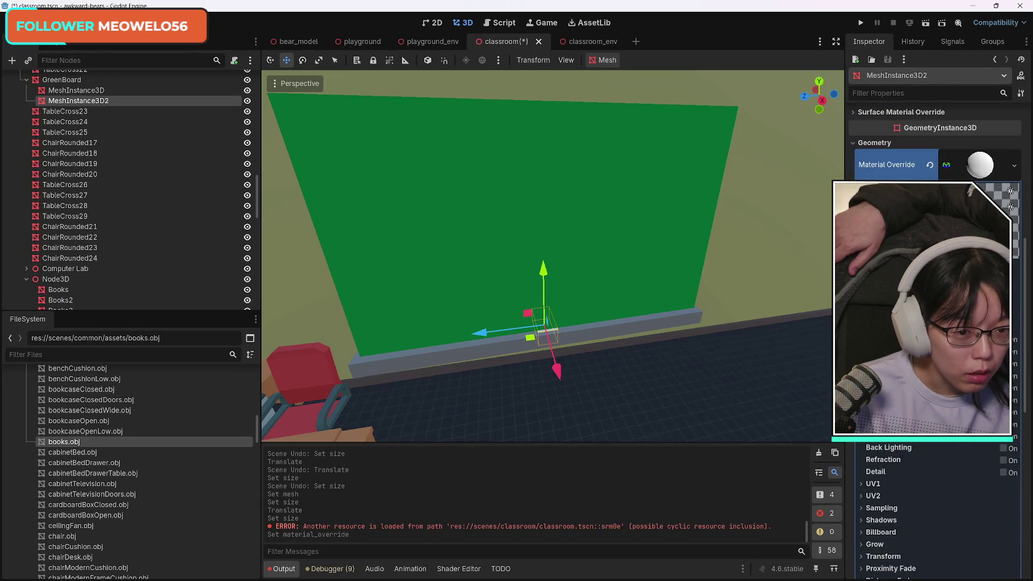
pyautogui.scroll(2, 936, 511)
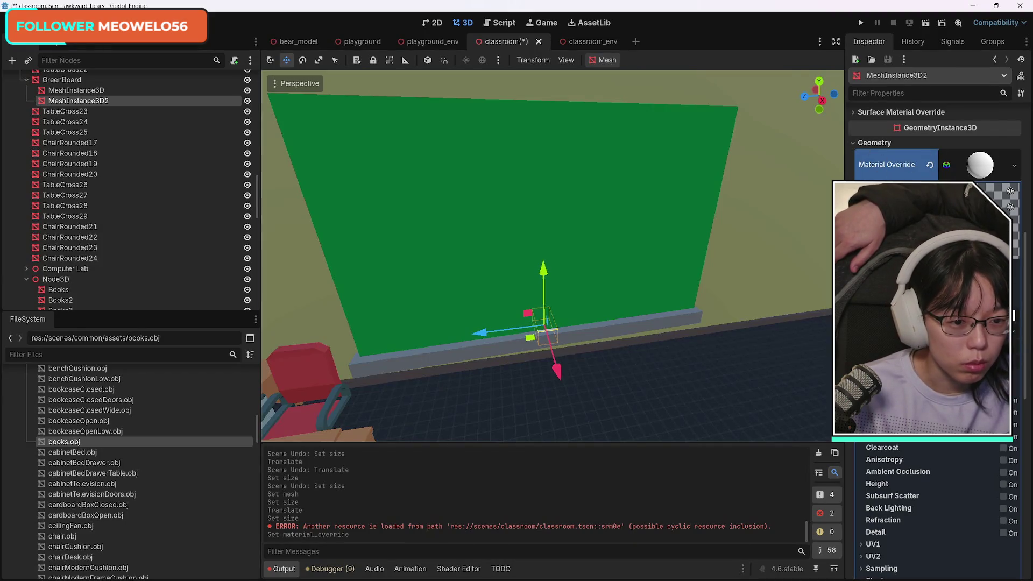
pyautogui.click(969, 188)
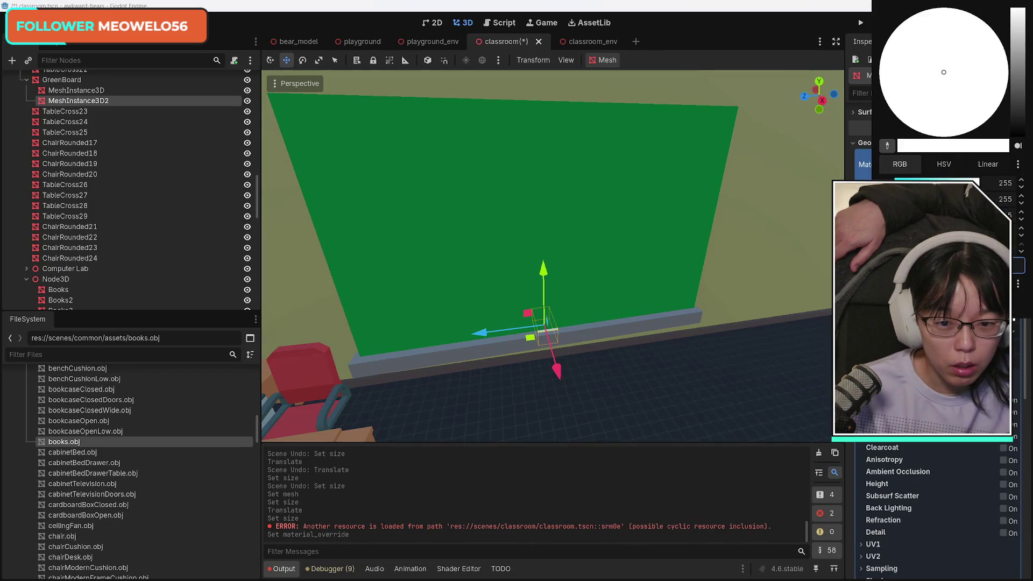
pyautogui.click(781, 307)
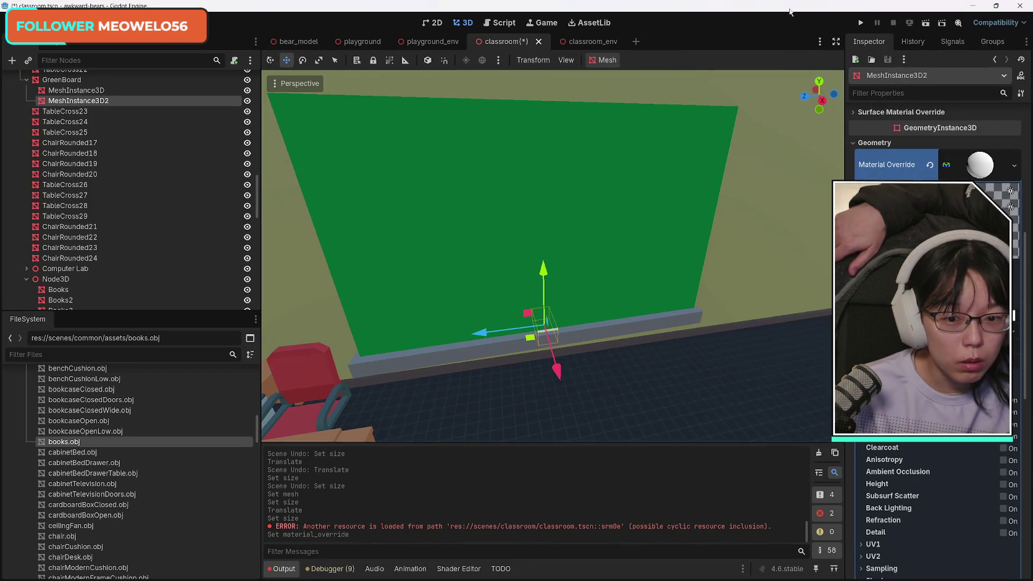
# Nudge the chalk piece along X and raise it slightly to rest on the ledge.
pyautogui.moveTo(557, 369); pyautogui.dragTo(603, 363)
pyautogui.scroll(5, 603, 363)
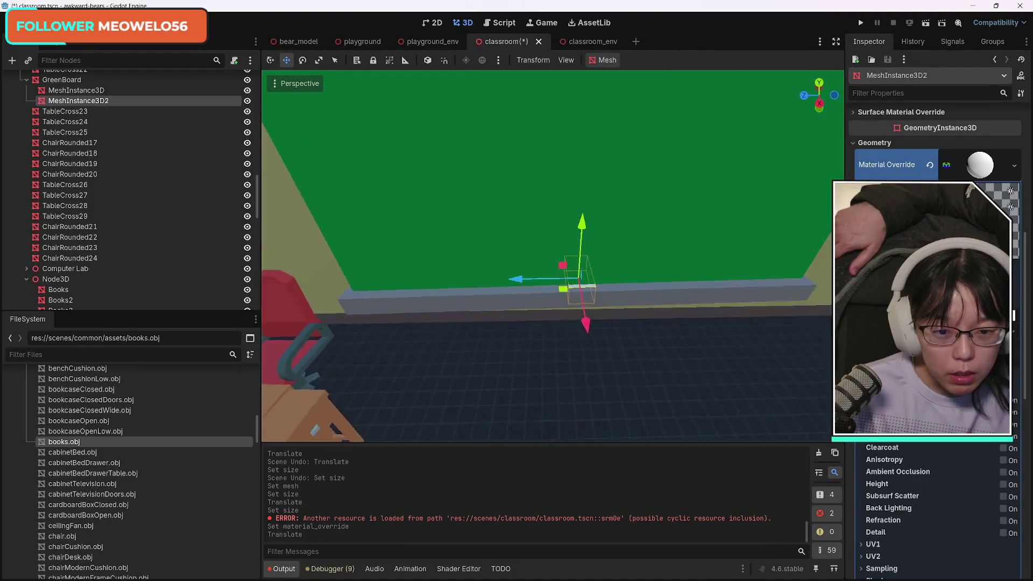
pyautogui.rightClick(660, 360)
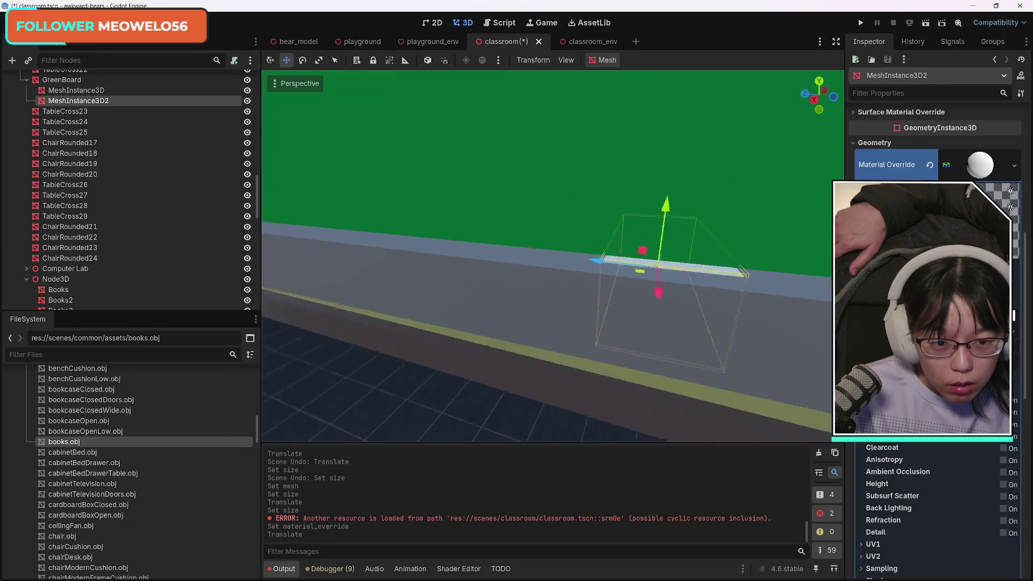
pyautogui.moveTo(556, 231); pyautogui.dragTo(556, 224)
pyautogui.rightClick(556, 225)
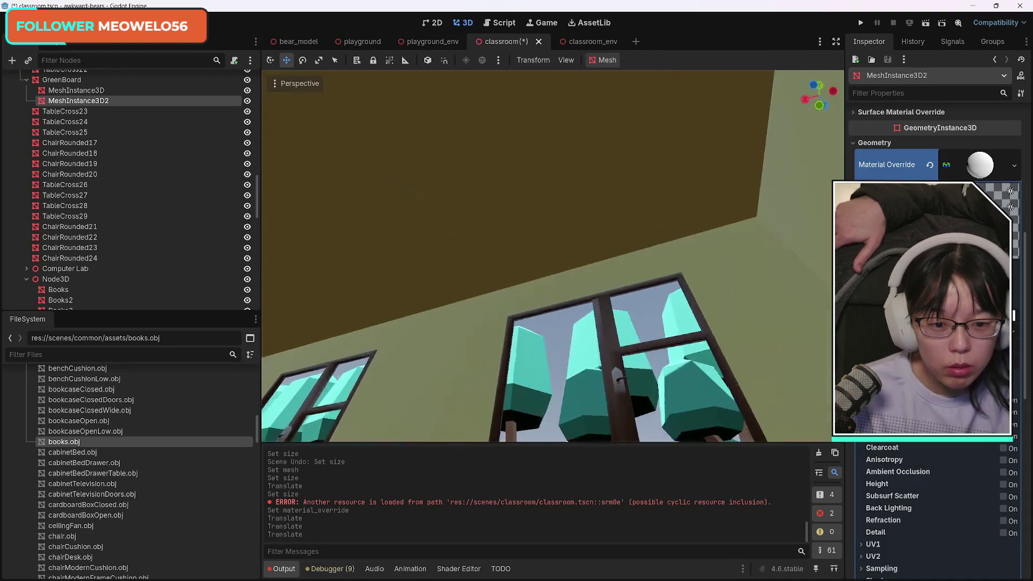
pyautogui.rightClick(658, 335)
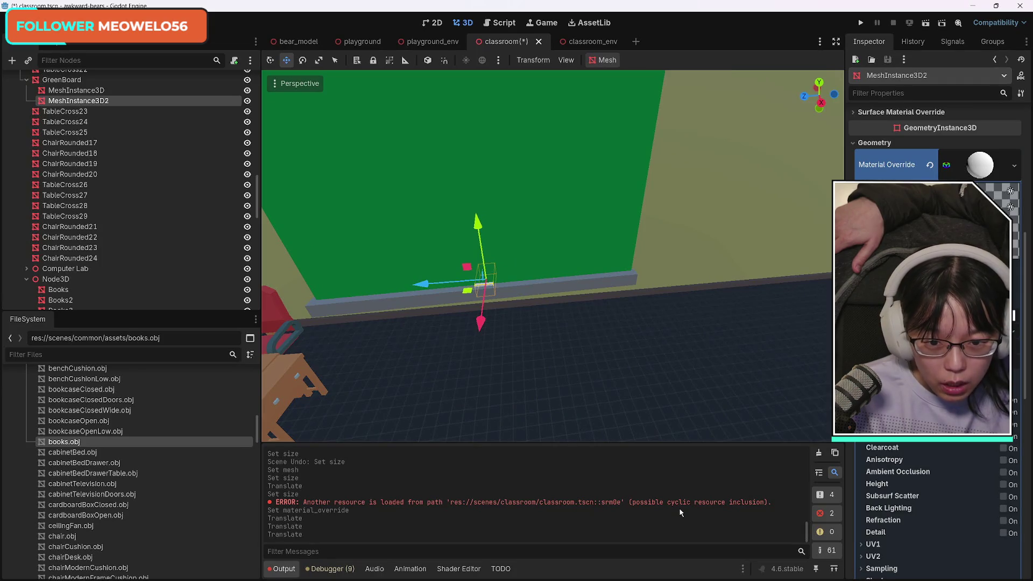
pyautogui.click(99, 90)
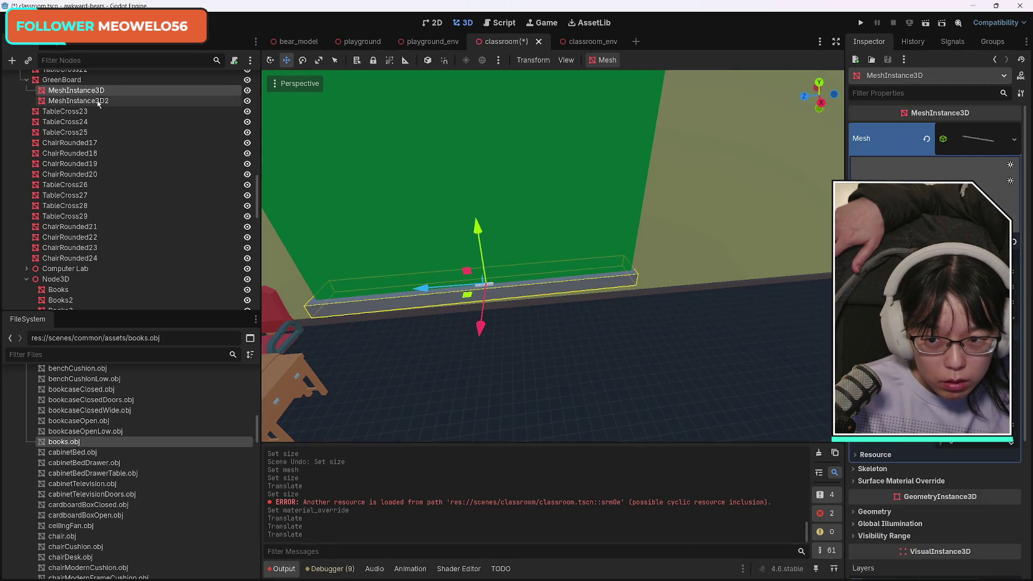
pyautogui.click(99, 102)
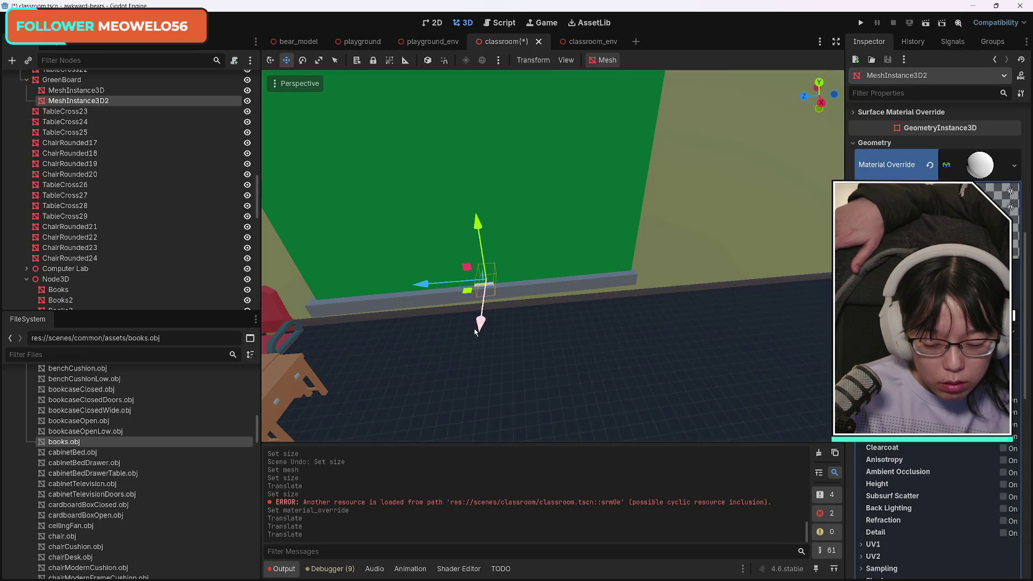
# Duplicate the chalk piece as MeshInstance3D3 and slide it along the ledge.
pyautogui.hotkey('ctrl', 'd')
pyautogui.moveTo(426, 284); pyautogui.dragTo(483, 281)
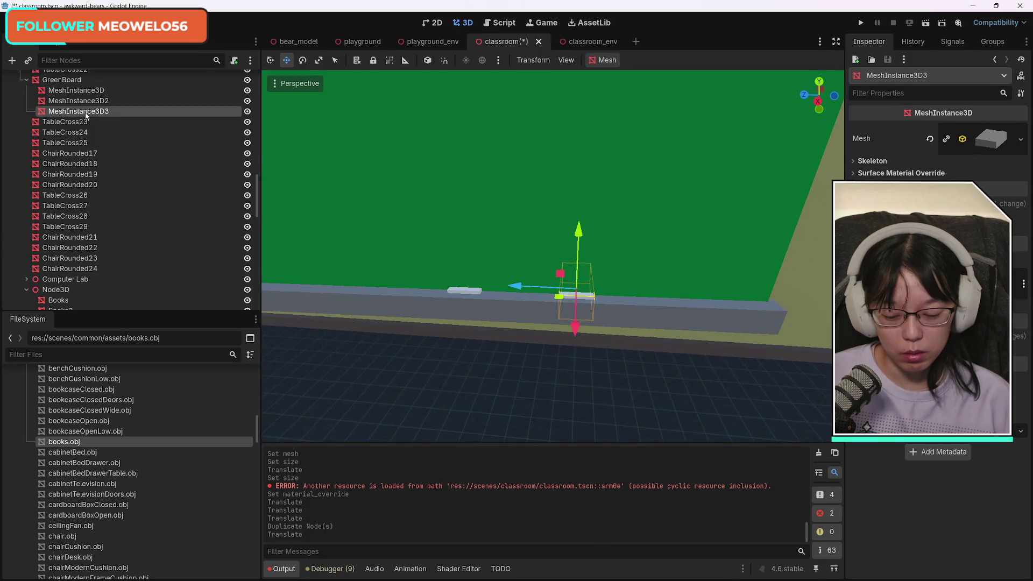
# Duplicate the chalk as MeshInstance3D4, move it to the ledge's far end, and fine-tune its position.
pyautogui.hotkey('ctrl', 'd')
pyautogui.moveTo(518, 286)
pyautogui.mouseDown()
pyautogui.moveTo(634, 290)
pyautogui.moveTo(263, 273)
pyautogui.mouseUp()
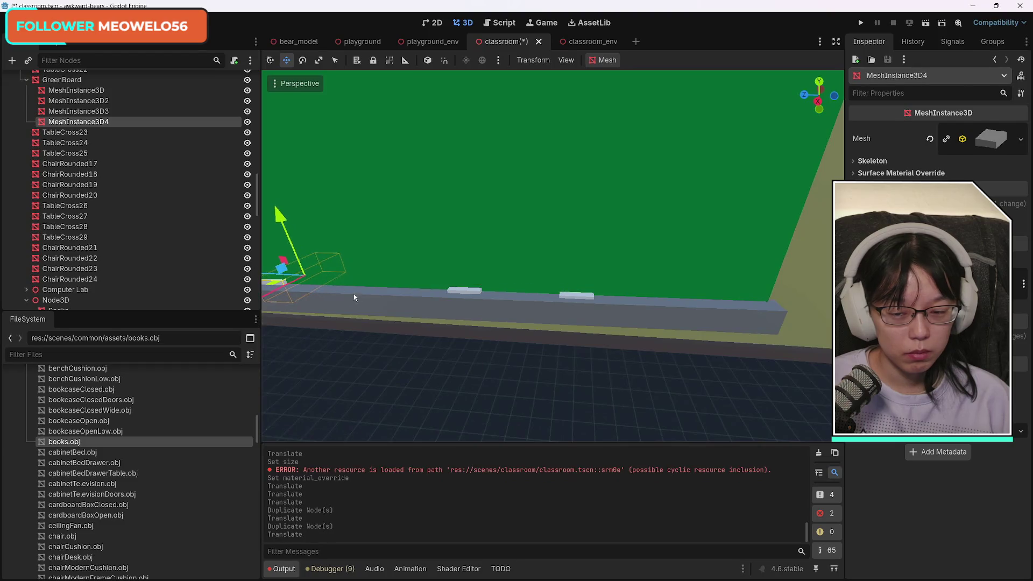
pyautogui.press('f')
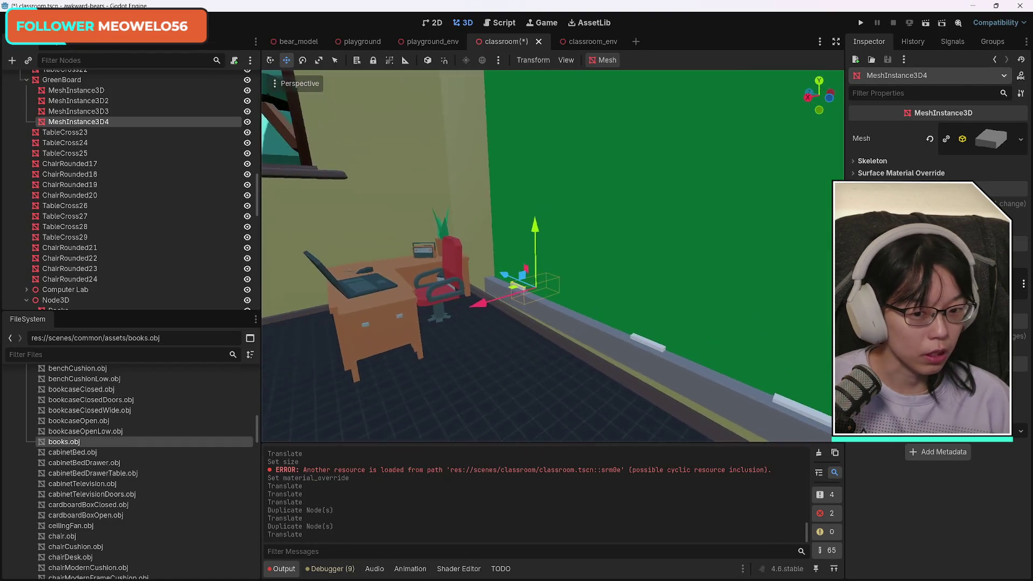
pyautogui.click(509, 277)
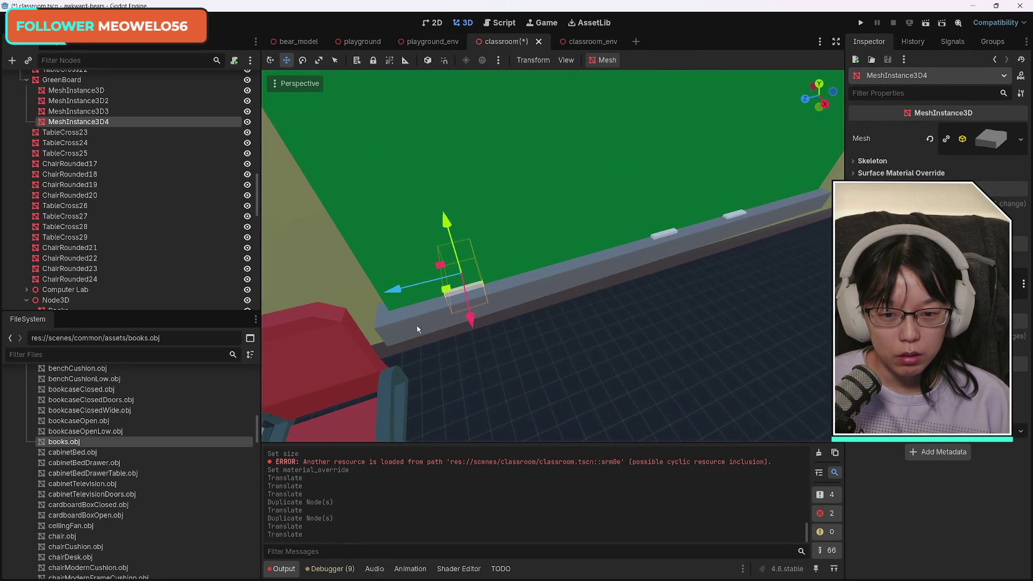
pyautogui.moveTo(470, 322); pyautogui.dragTo(471, 325)
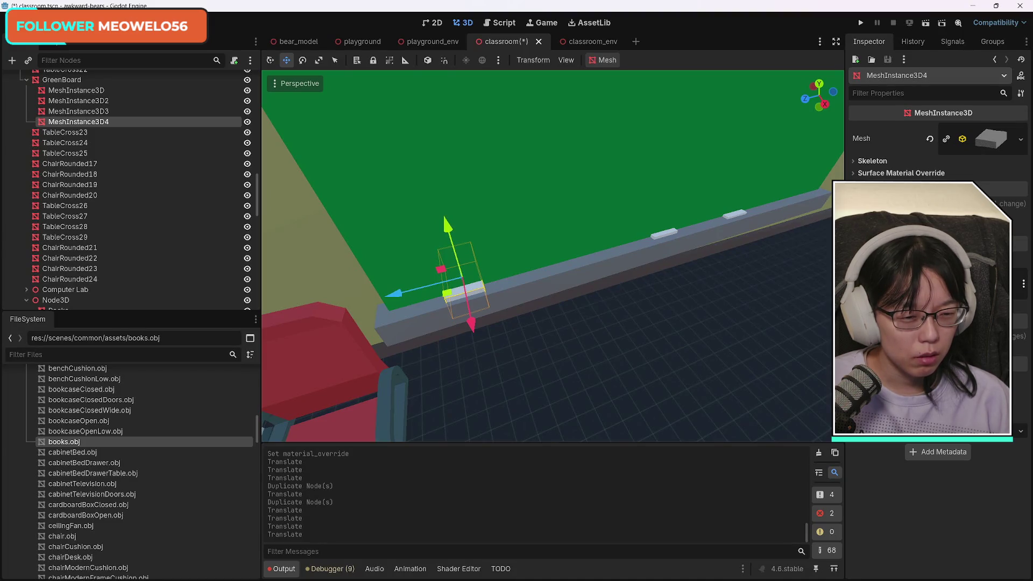
# Test a grey albedo on the piece's shared material, then restore it to white.
pyautogui.click(993, 132)
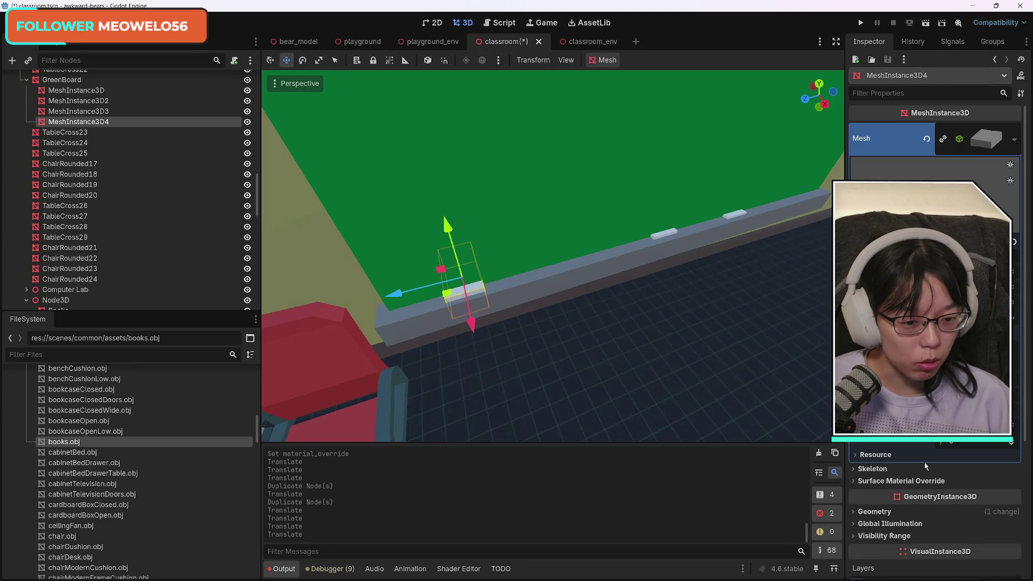
pyautogui.scroll(-5, 921, 467)
pyautogui.scroll(3, 935, 512)
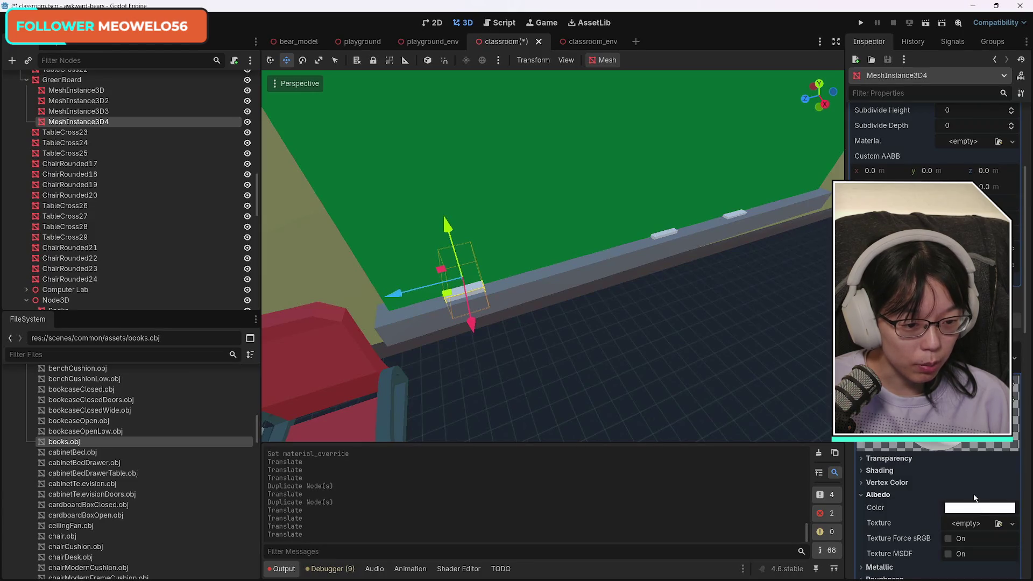
pyautogui.click(975, 508)
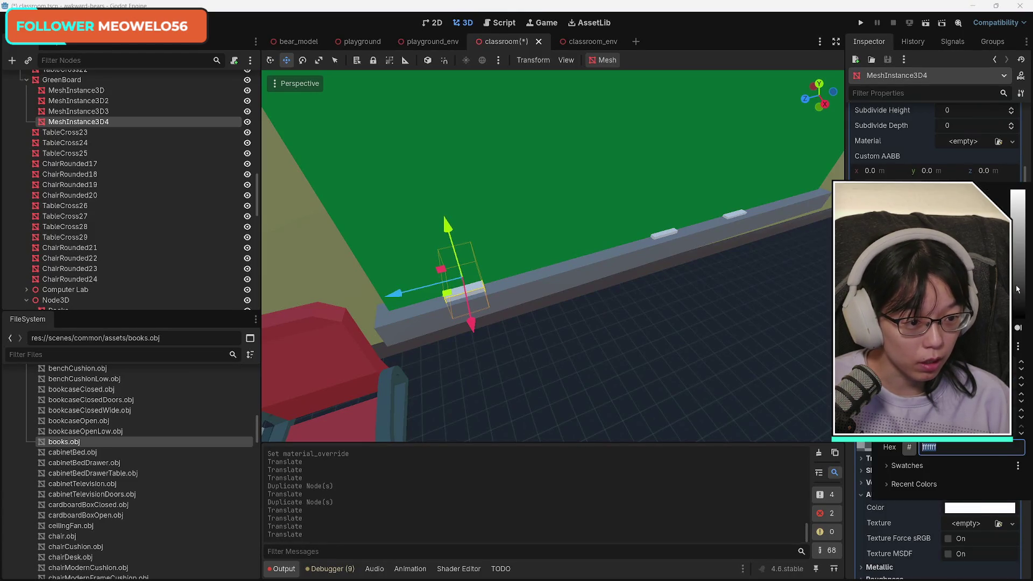
pyautogui.moveTo(1018, 289); pyautogui.dragTo(1017, 254)
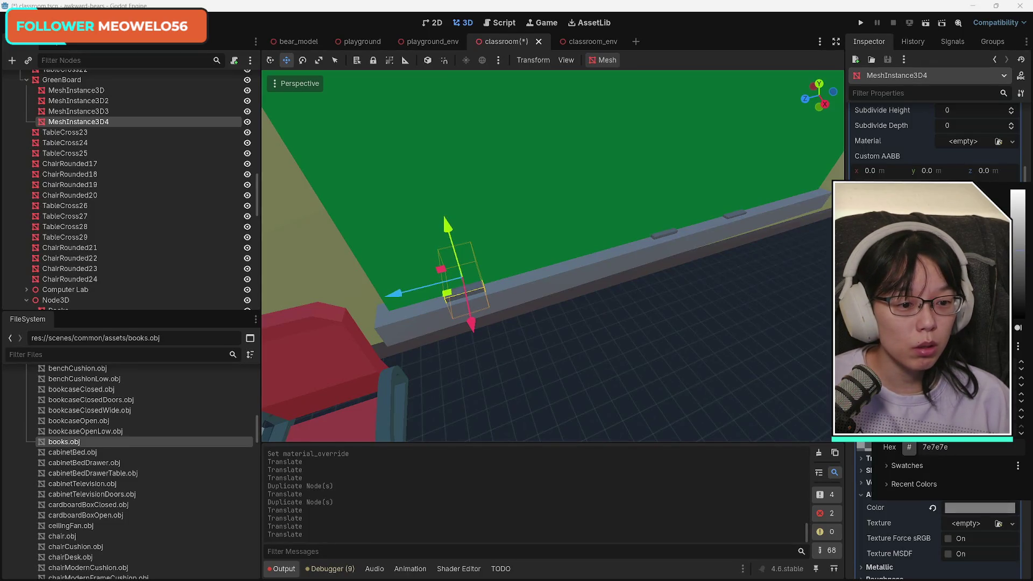
pyautogui.moveTo(1022, 309); pyautogui.dragTo(1025, 186)
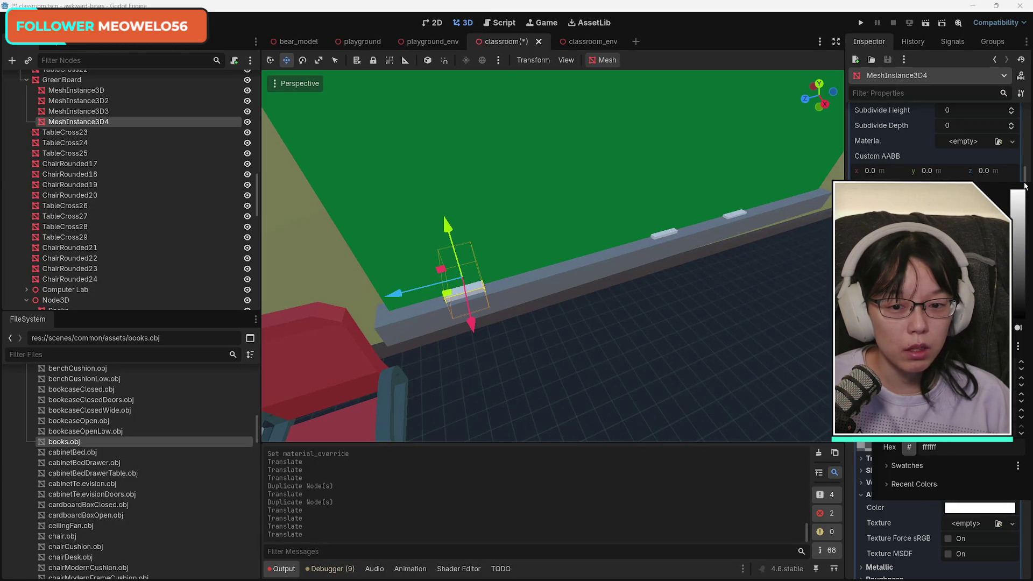
pyautogui.click(878, 160)
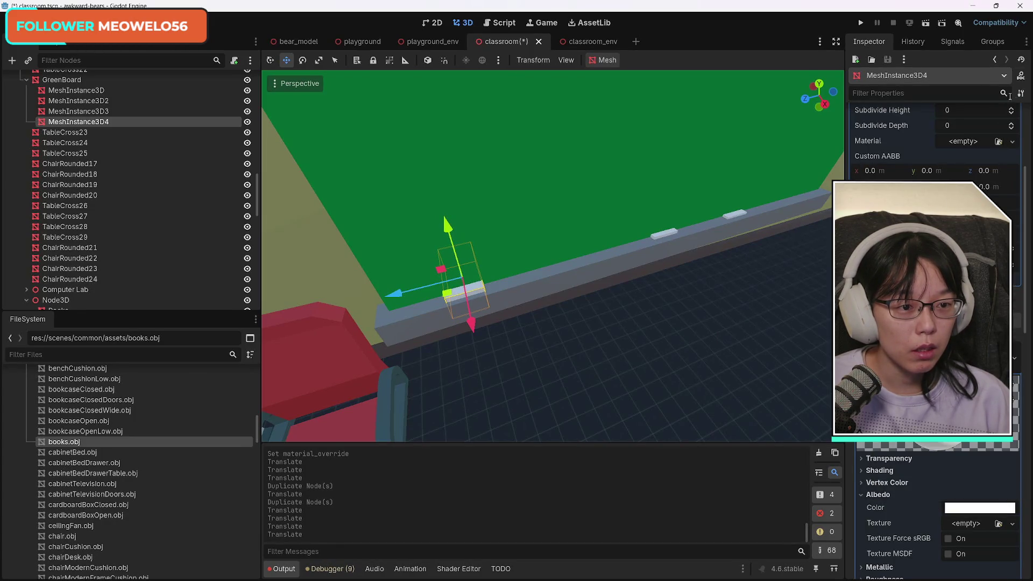
pyautogui.click(951, 80)
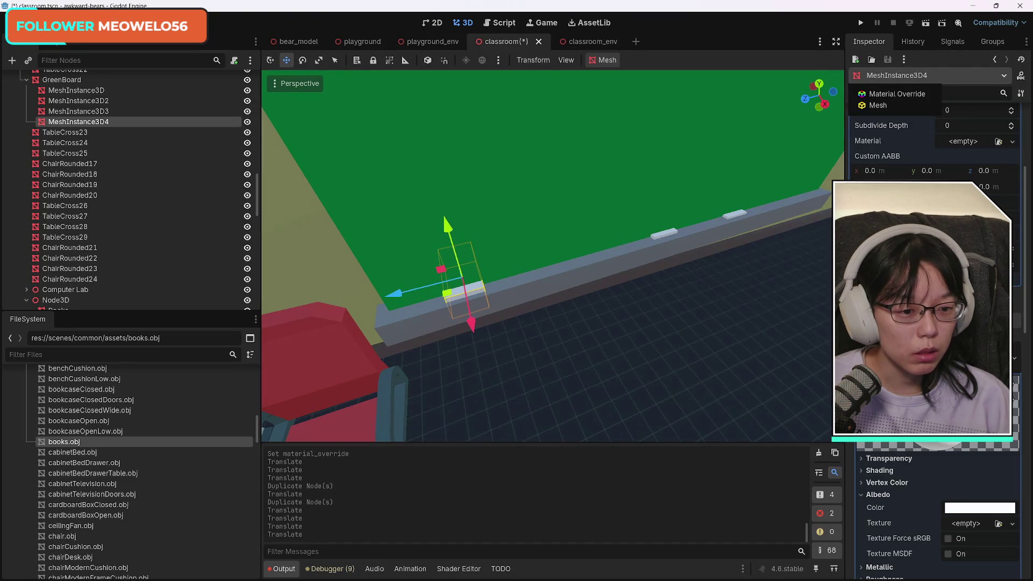
pyautogui.press('Escape')
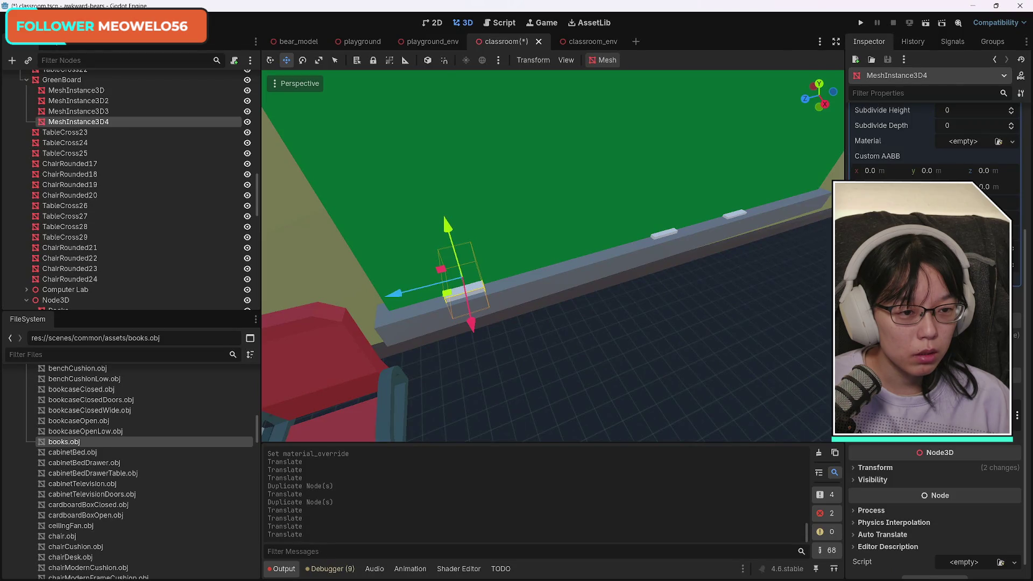
# Make MeshInstance3D4's mesh unique and darken its own albedo colour toward grey.
pyautogui.scroll(5, 934, 269)
pyautogui.click(943, 138)
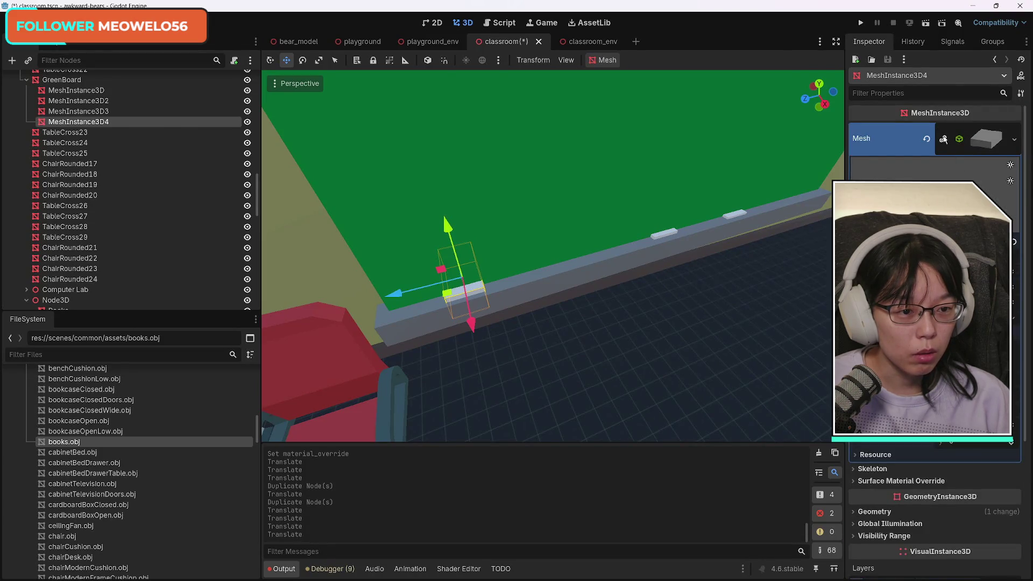
pyautogui.scroll(-5, 935, 269)
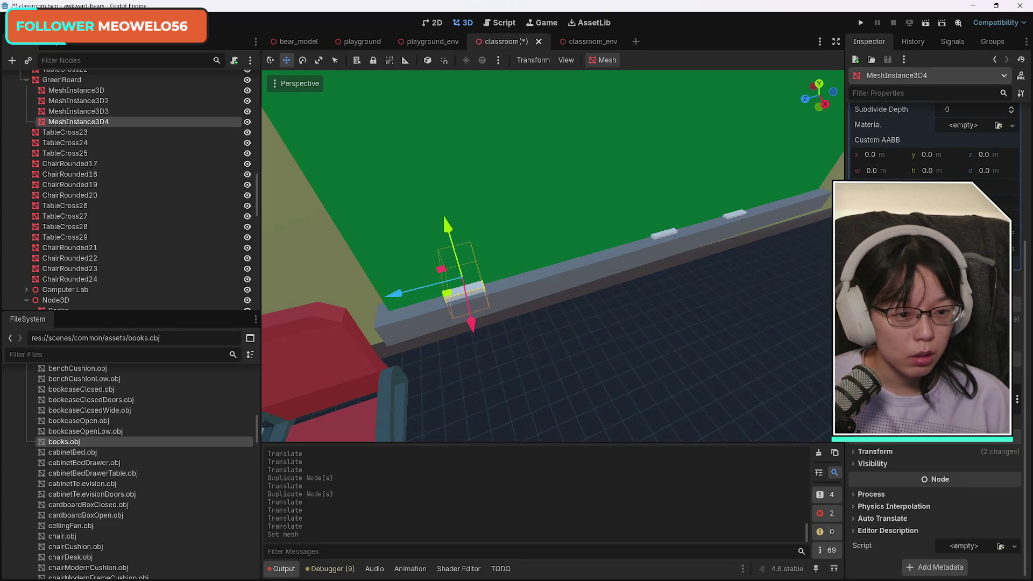
pyautogui.click(926, 269)
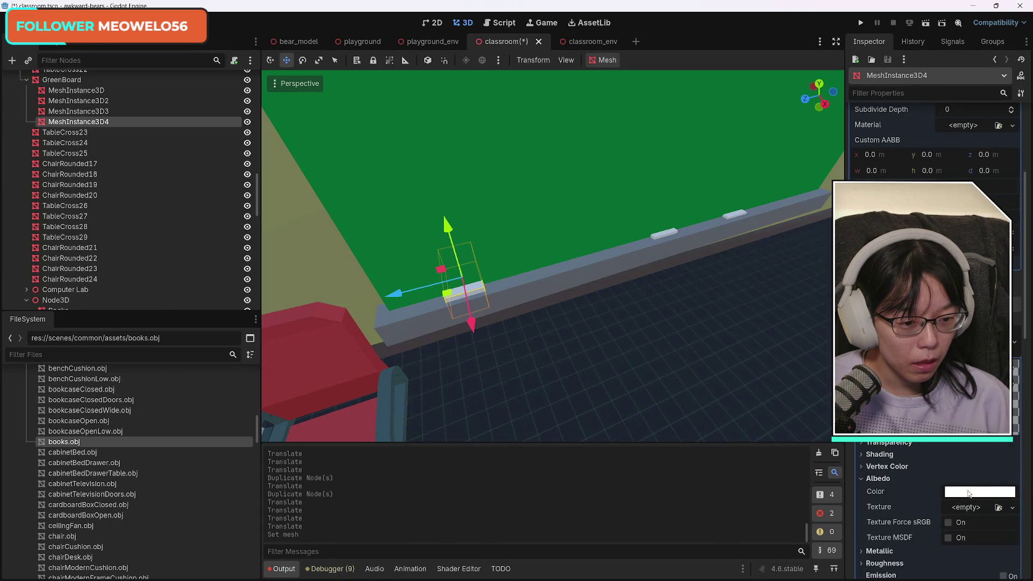
pyautogui.click(971, 492)
pyautogui.moveTo(1019, 281); pyautogui.dragTo(1025, 169)
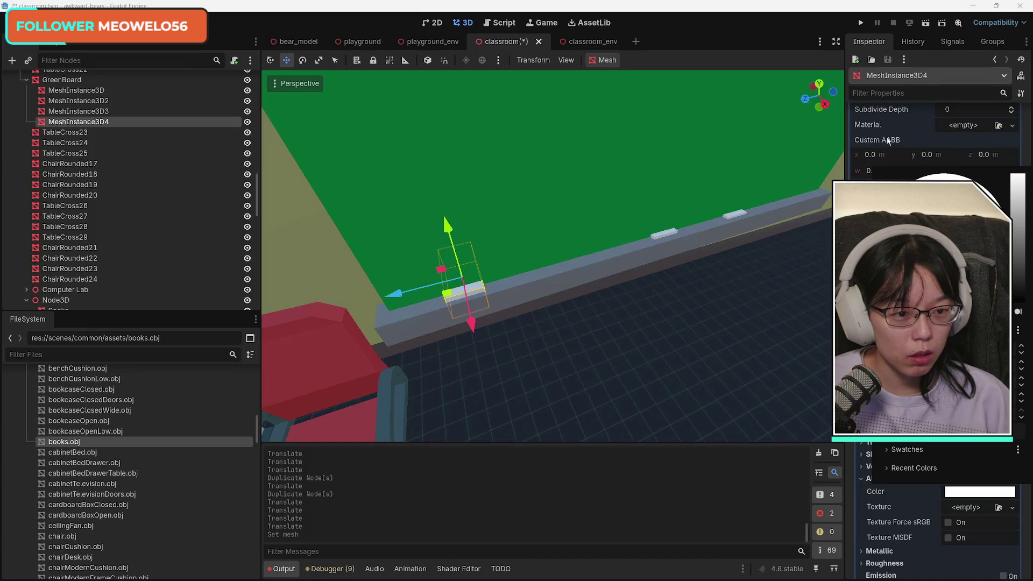
pyautogui.click(922, 155)
pyautogui.scroll(5, 922, 155)
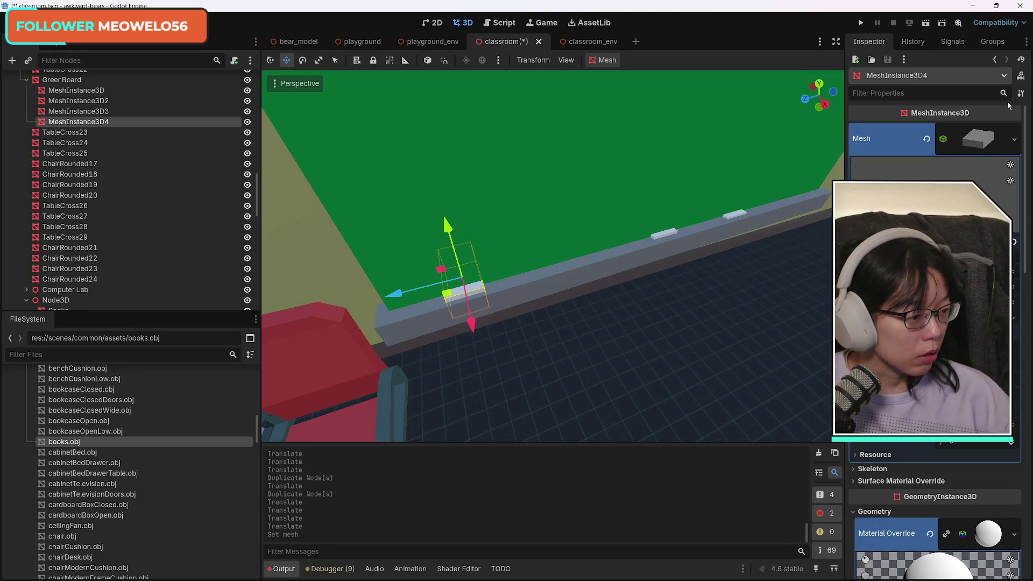
# Paste a separate material override onto MeshInstance3D4 so it no longer shares the chalk material.
pyautogui.moveTo(1002, 109)
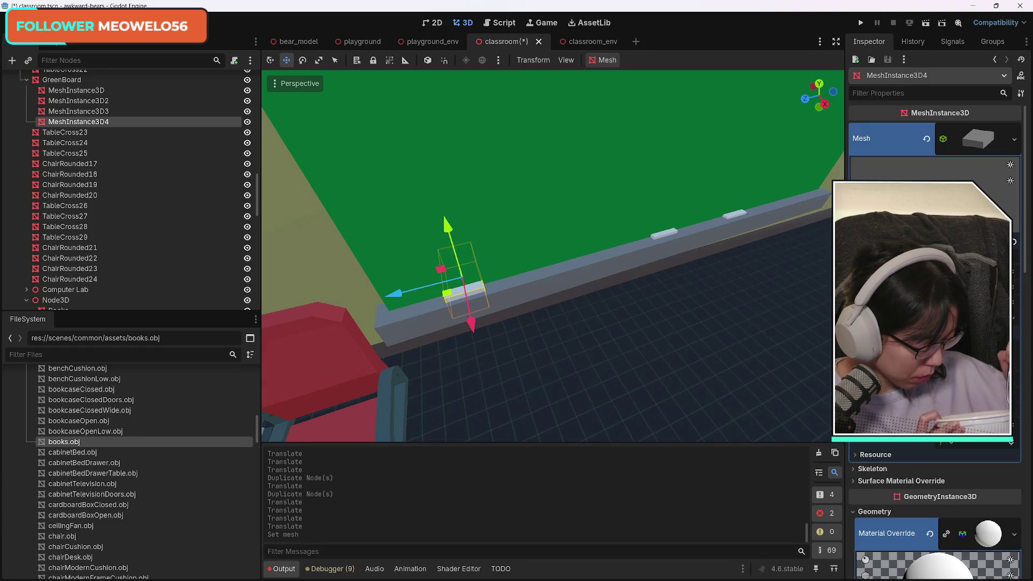
pyautogui.hotkey('ctrl', 'v')
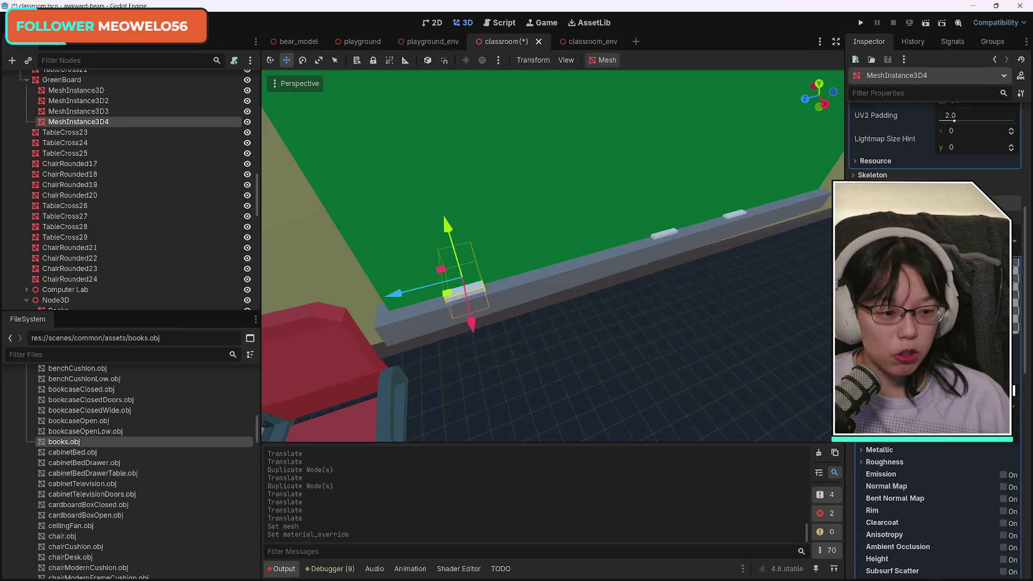
# Change MeshInstance3D4's albedo colour from light grey to dark grey.
pyautogui.click(1015, 285)
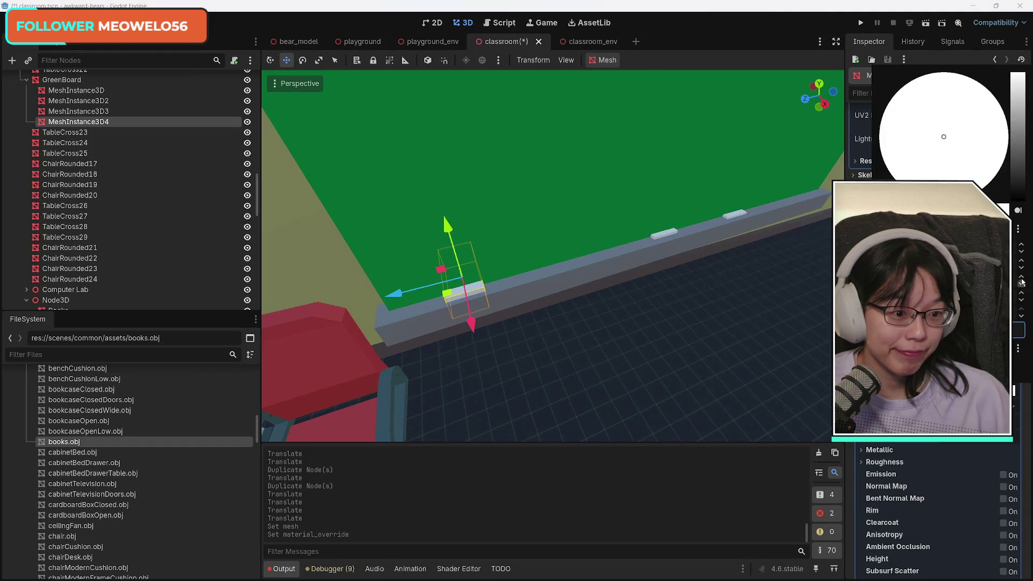
pyautogui.moveTo(1020, 143)
pyautogui.mouseDown()
pyautogui.moveTo(1017, 183)
pyautogui.moveTo(1021, 154)
pyautogui.mouseUp()
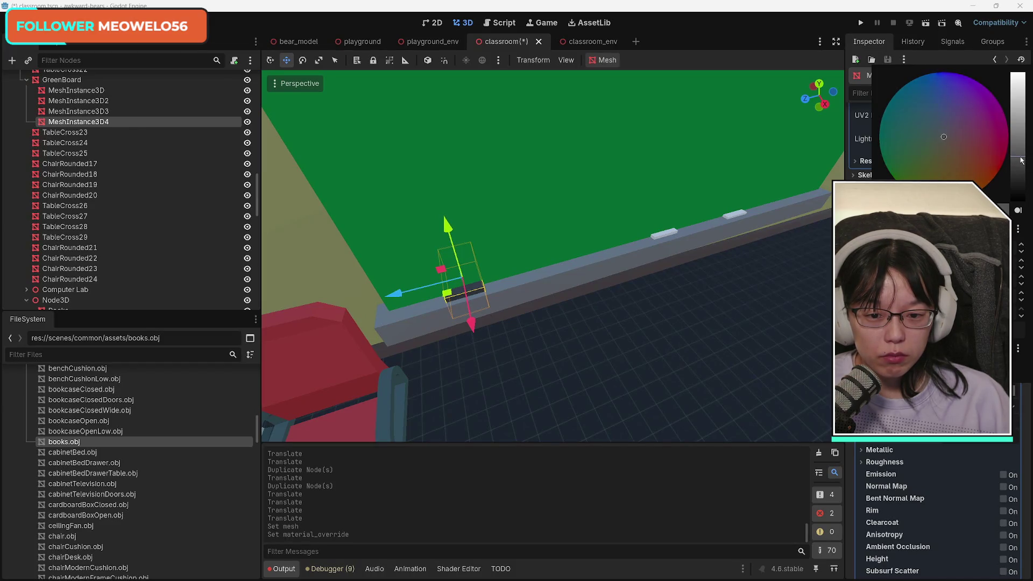
pyautogui.moveTo(1021, 159); pyautogui.dragTo(1024, 142)
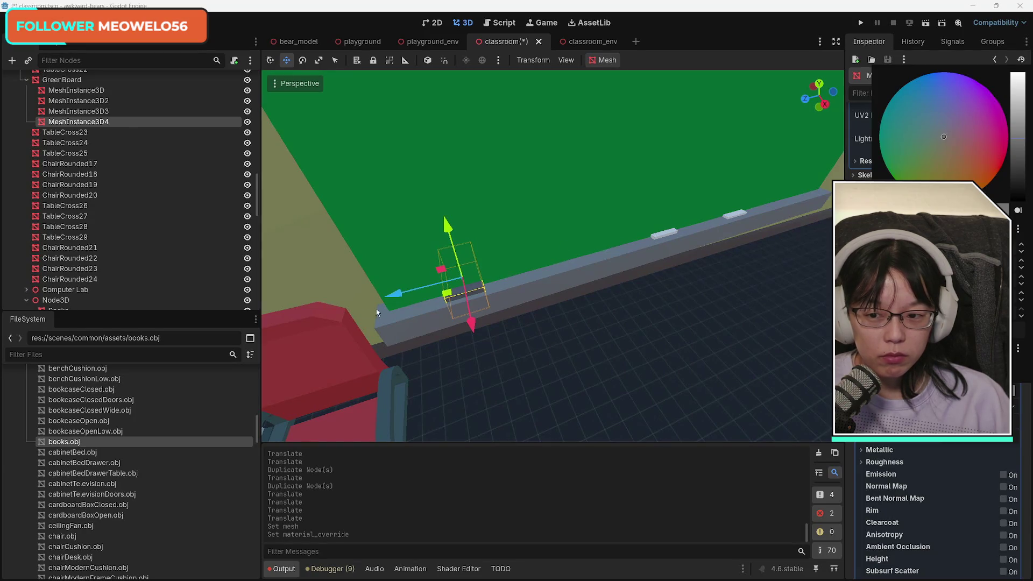
pyautogui.click(95, 123)
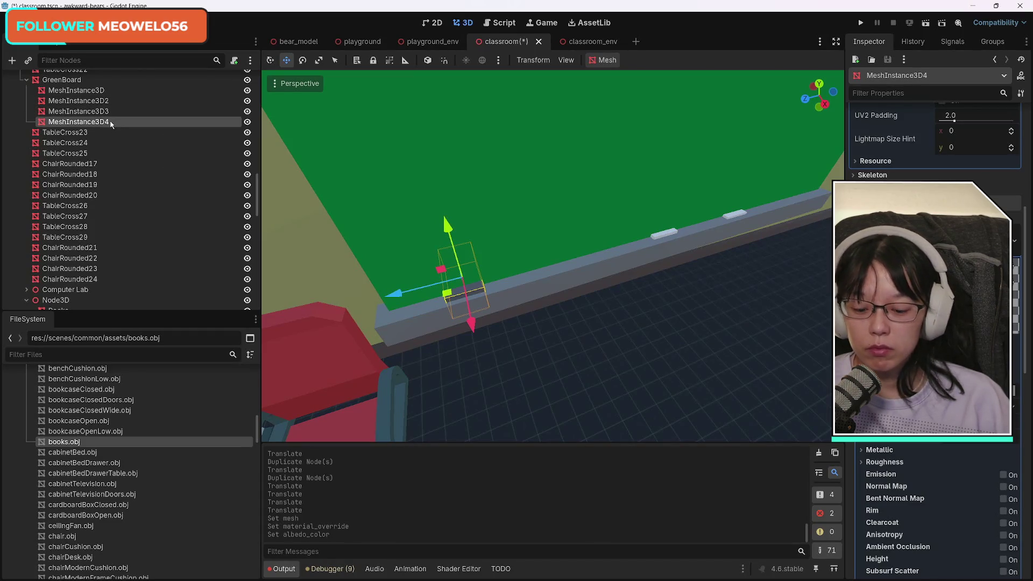
# Duplicate the dark eraser box into MeshInstance3D5 and lift the copy slightly upward.
pyautogui.hotkey('ctrl', 'd')
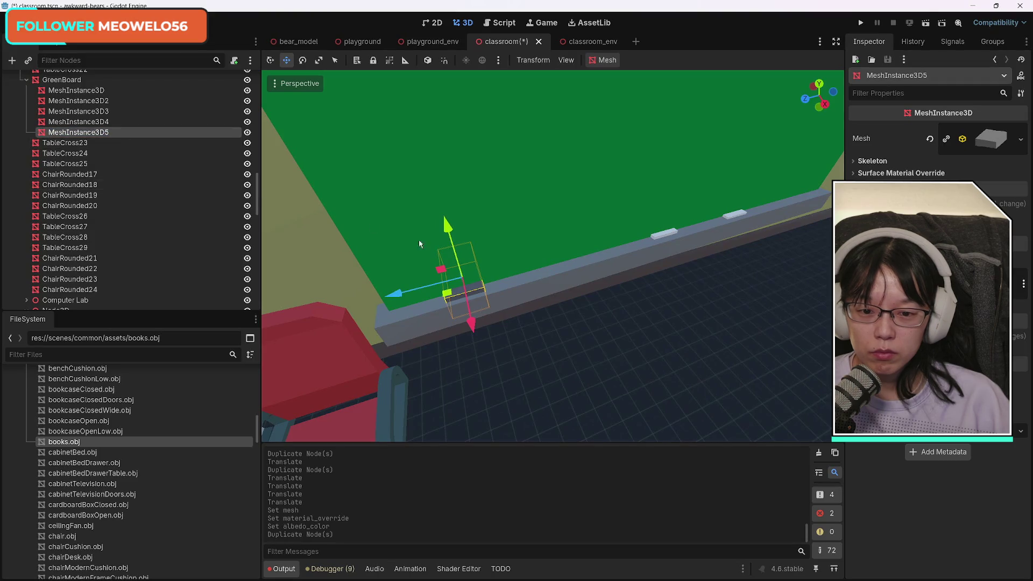
pyautogui.moveTo(451, 237); pyautogui.dragTo(448, 227)
pyautogui.moveTo(471, 313); pyautogui.dragTo(473, 323)
pyautogui.hotkey('ctrl', 'z')
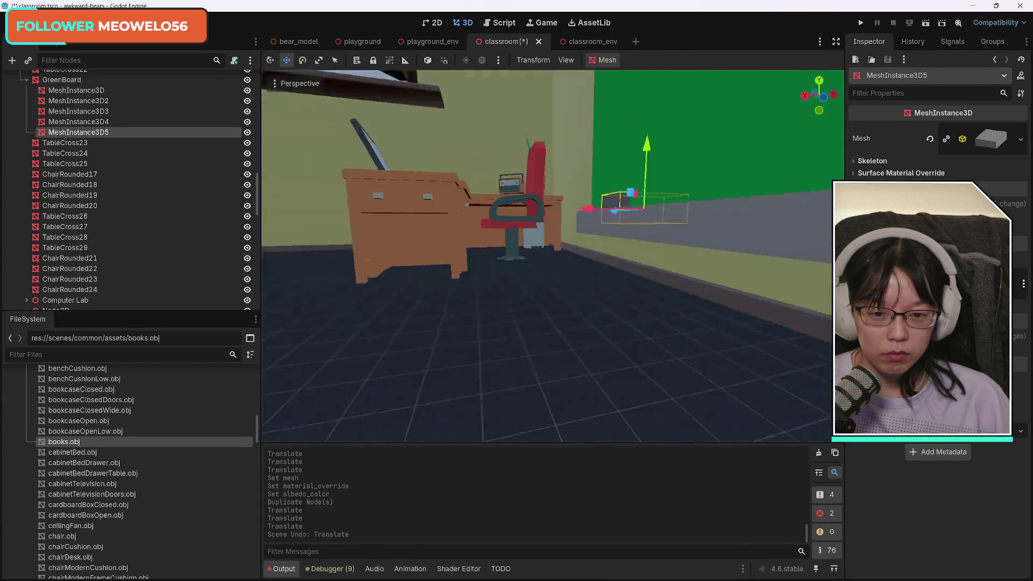
pyautogui.press('w')
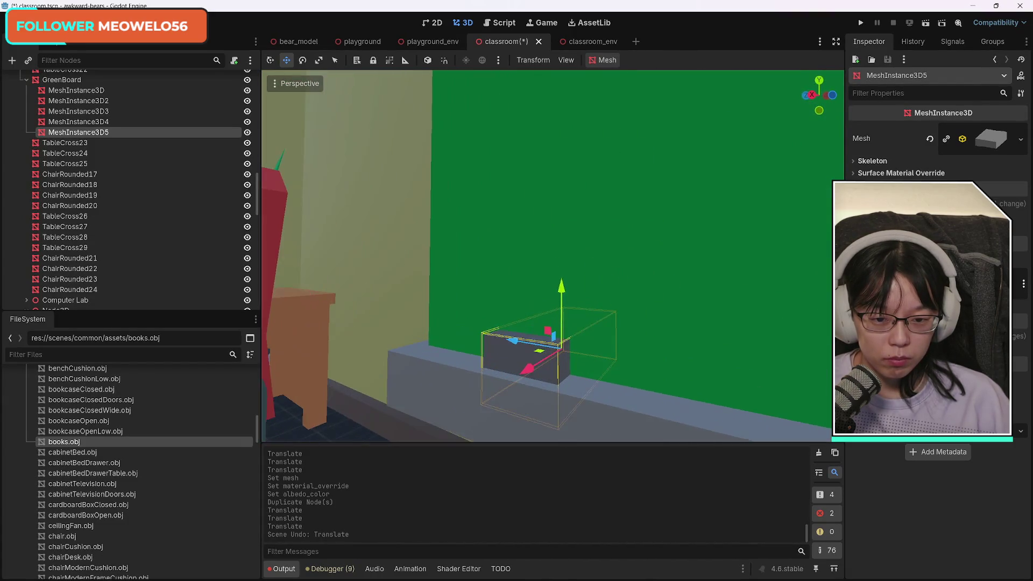
pyautogui.press('s')
pyautogui.press('w')
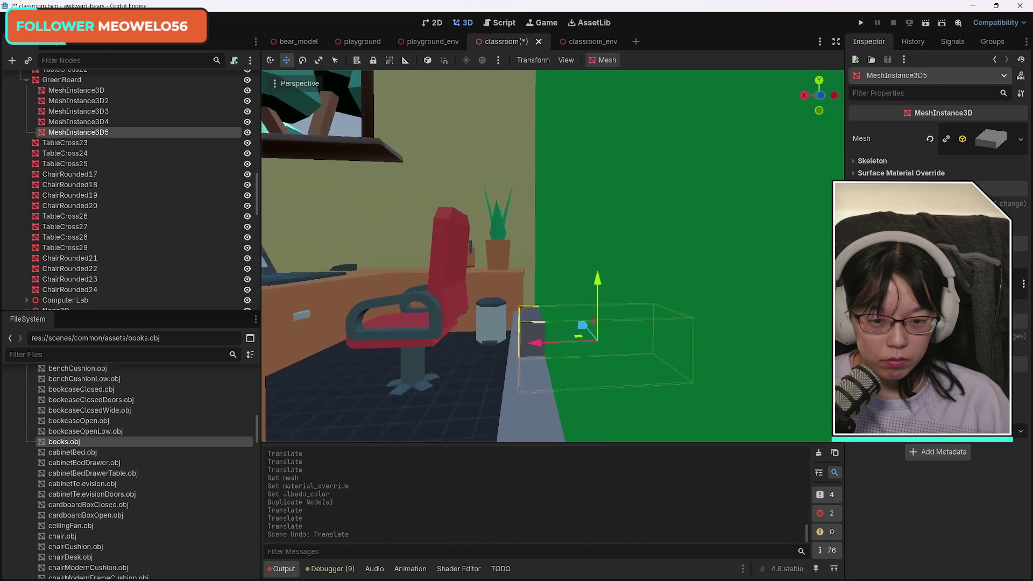
pyautogui.press('d')
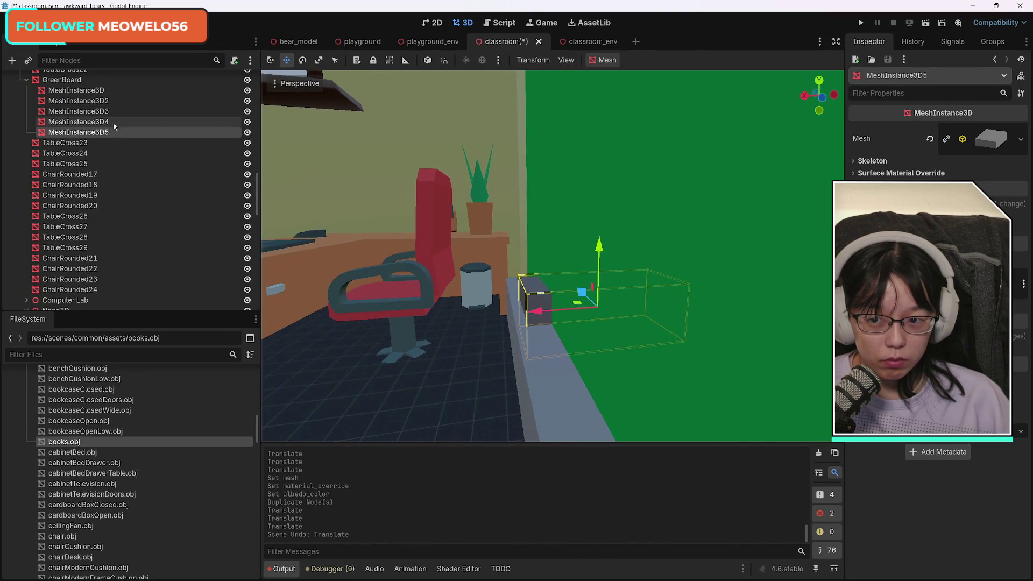
# Lower the original box MeshInstance3D4 slightly and raise the copy a touch above it.
pyautogui.click(113, 123)
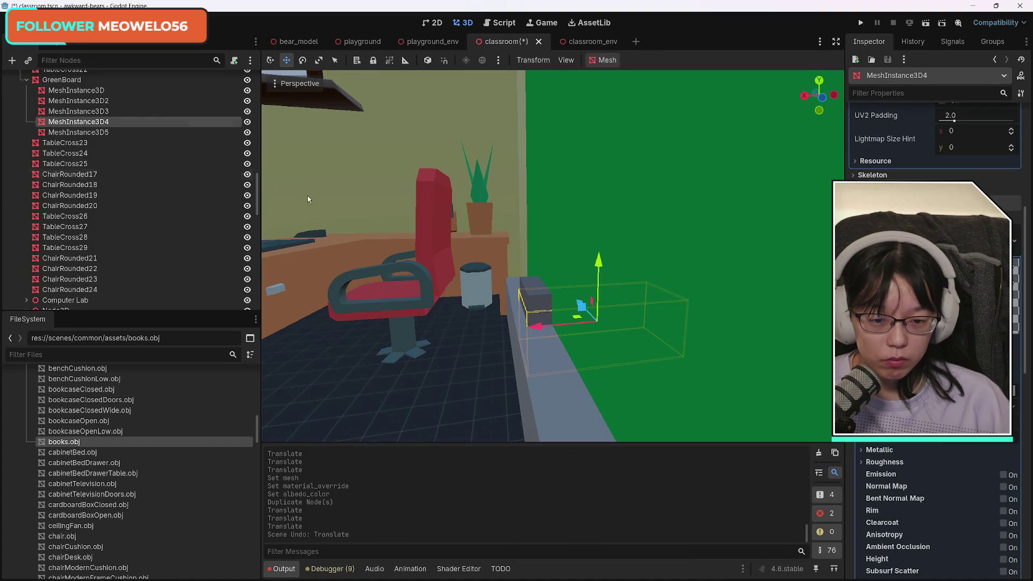
pyautogui.moveTo(537, 326); pyautogui.dragTo(540, 329)
pyautogui.hotkey('ctrl', 'z')
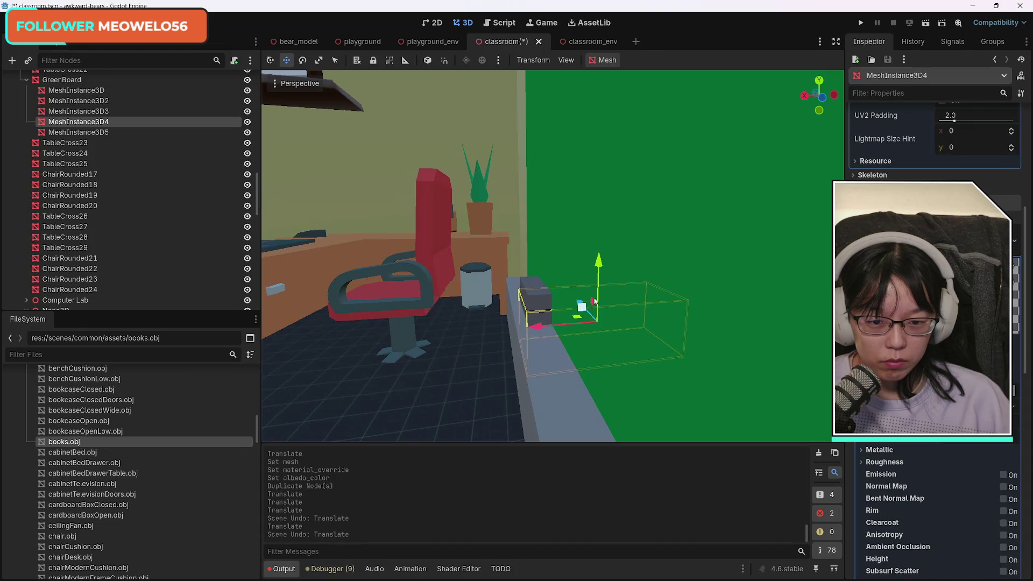
pyautogui.moveTo(598, 265); pyautogui.dragTo(597, 263)
pyautogui.click(118, 133)
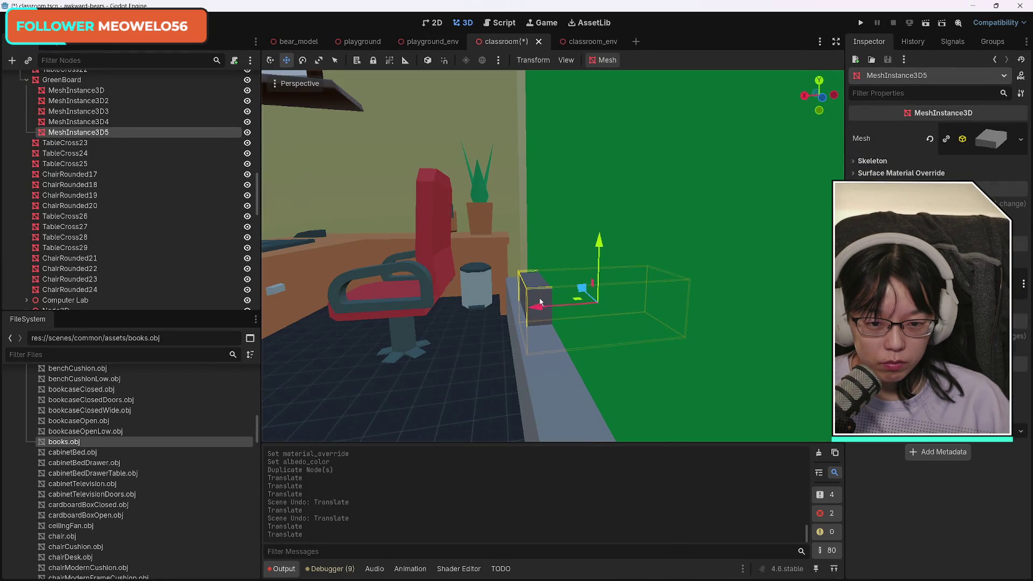
pyautogui.moveTo(537, 311)
pyautogui.mouseDown()
pyautogui.moveTo(523, 311)
pyautogui.moveTo(538, 311)
pyautogui.mouseUp()
pyautogui.hotkey('ctrl', 'z')
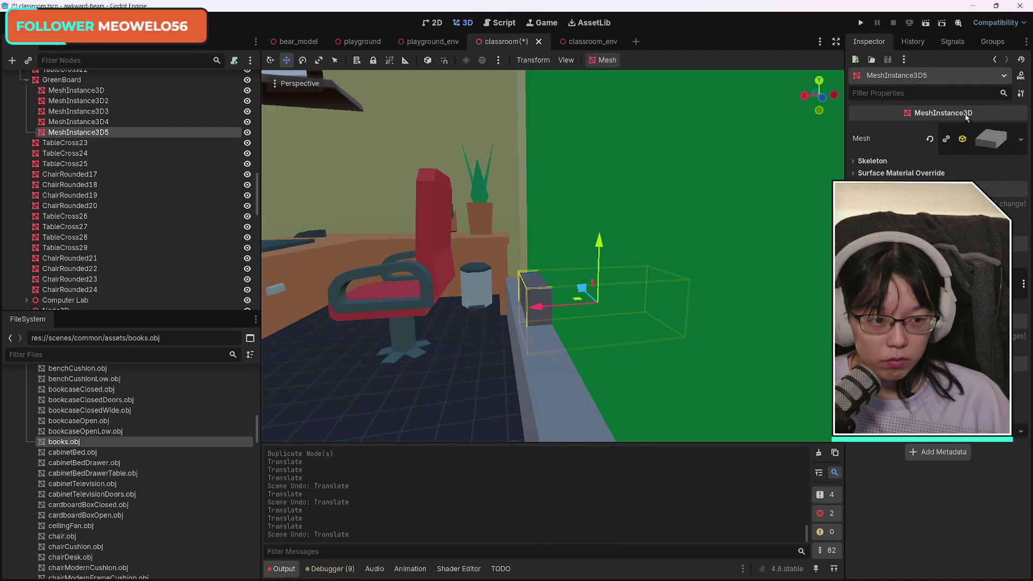
# Make MeshInstance3D5's box mesh unique so it is independent of the original.
pyautogui.click(946, 139)
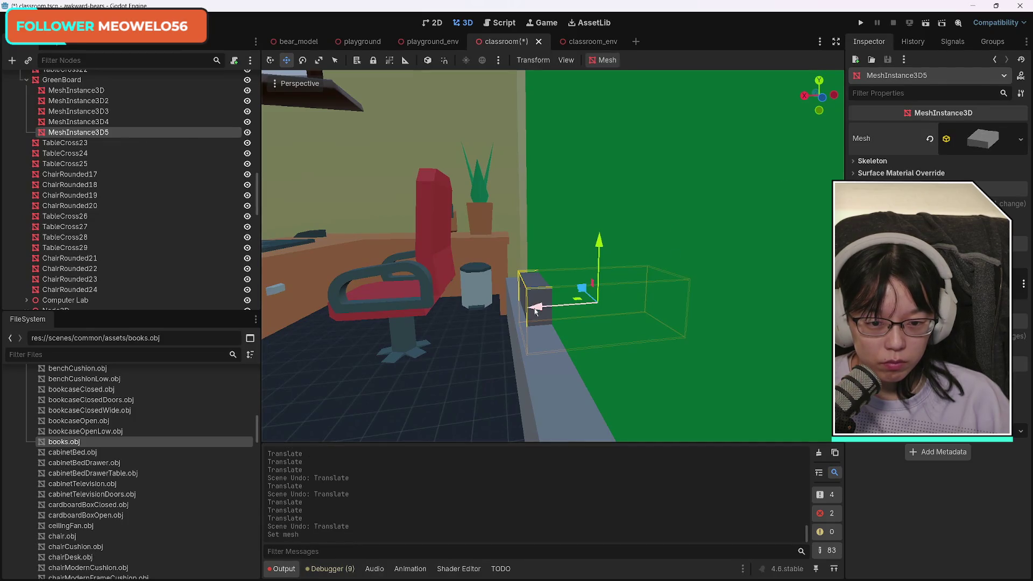
pyautogui.moveTo(538, 311); pyautogui.dragTo(535, 311)
pyautogui.hotkey('ctrl', 'z')
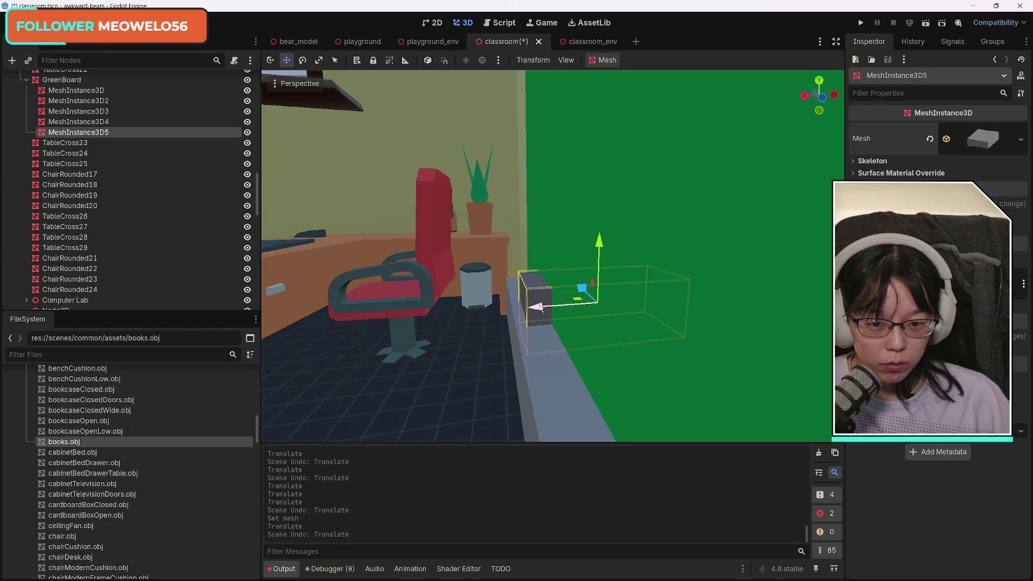
pyautogui.moveTo(541, 307); pyautogui.dragTo(539, 307)
pyautogui.hotkey('ctrl', 'z')
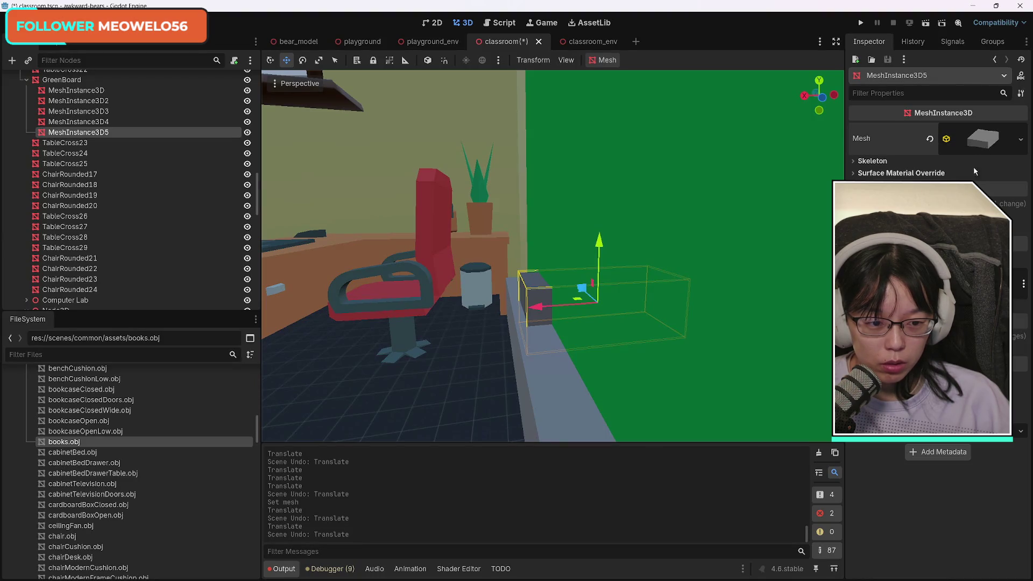
pyautogui.click(986, 141)
pyautogui.click(986, 141)
pyautogui.click(987, 141)
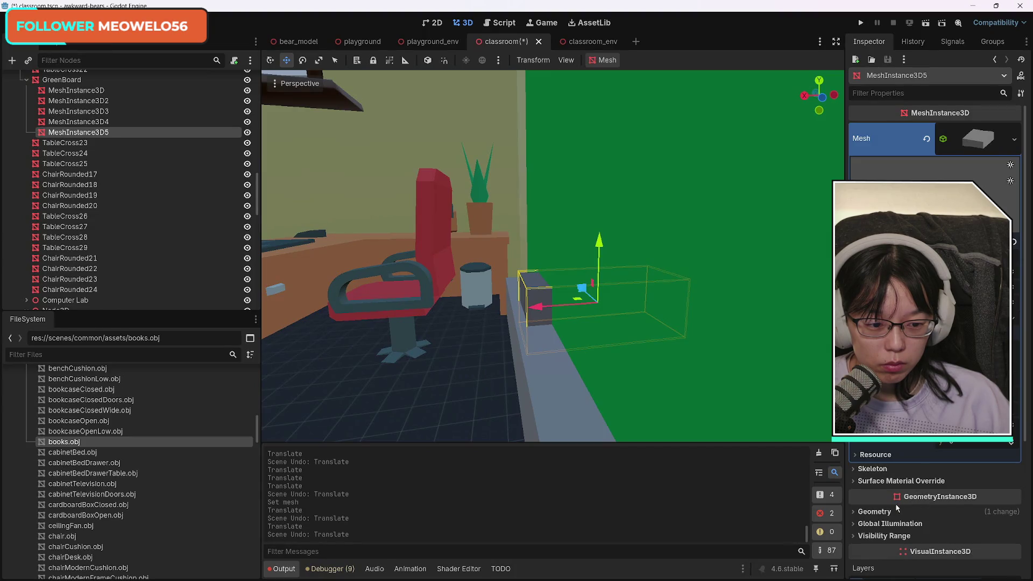
# Set the copy's material override albedo colour to near-black.
pyautogui.click(875, 511)
pyautogui.scroll(-3, 963, 484)
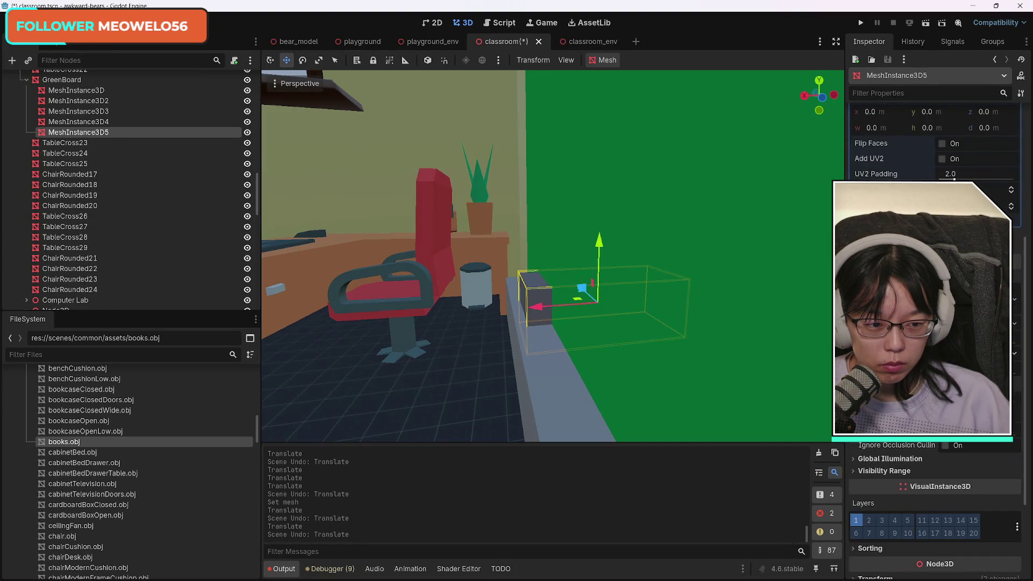
pyautogui.moveTo(536, 307); pyautogui.dragTo(544, 308)
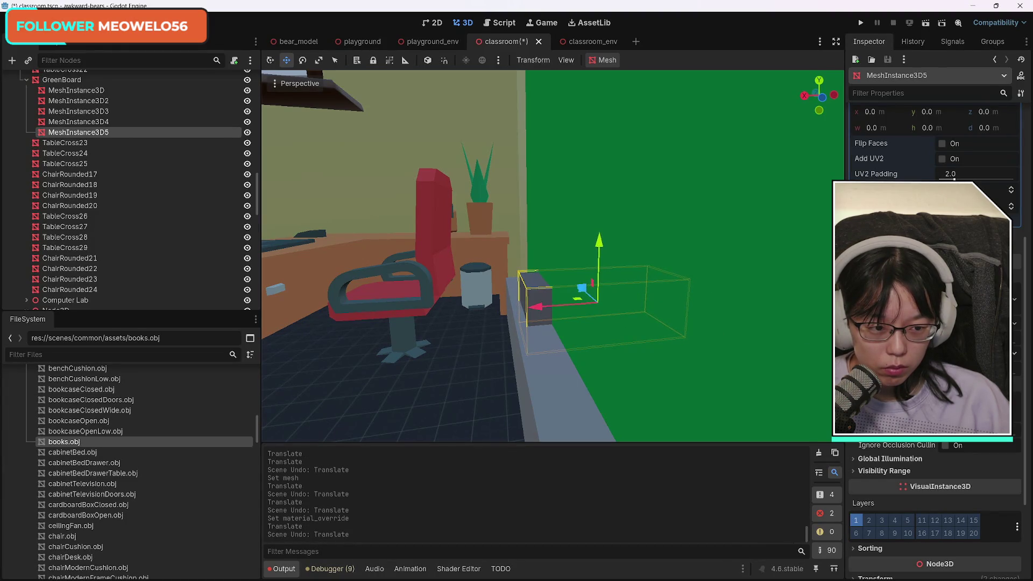
pyautogui.click(925, 377)
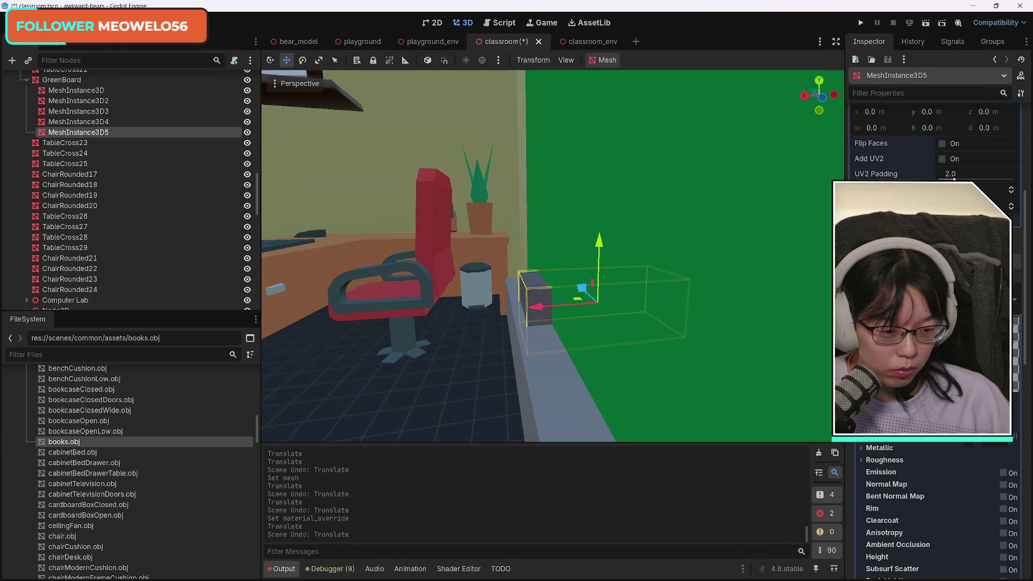
pyautogui.click(883, 440)
pyautogui.click(970, 454)
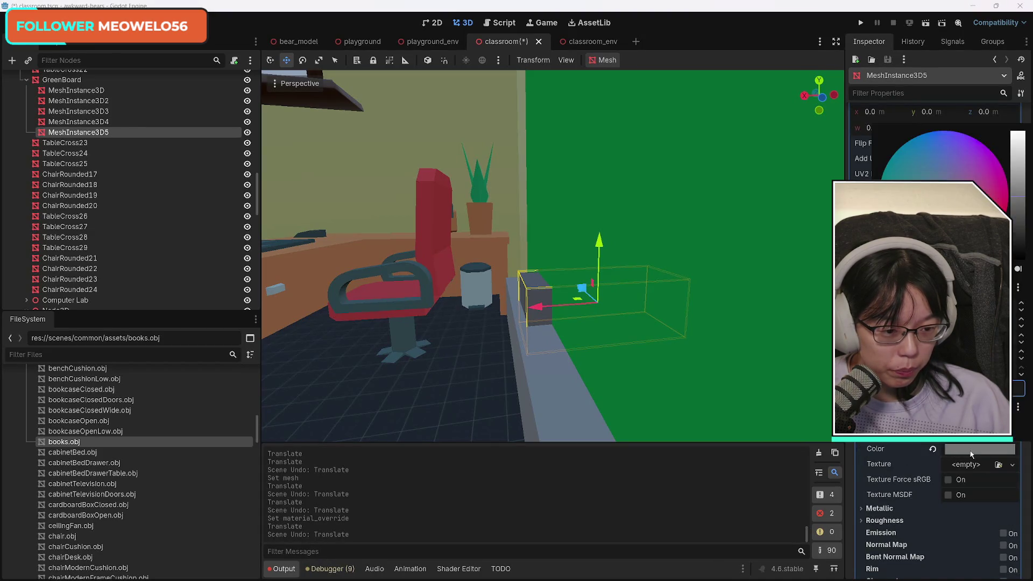
pyautogui.moveTo(1016, 220); pyautogui.dragTo(1018, 236)
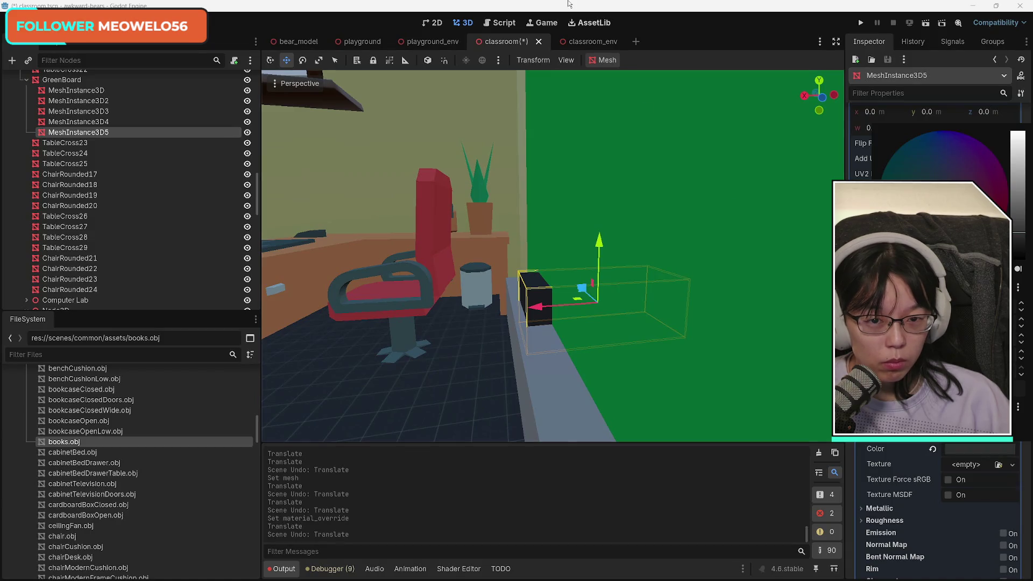
pyautogui.click(637, 13)
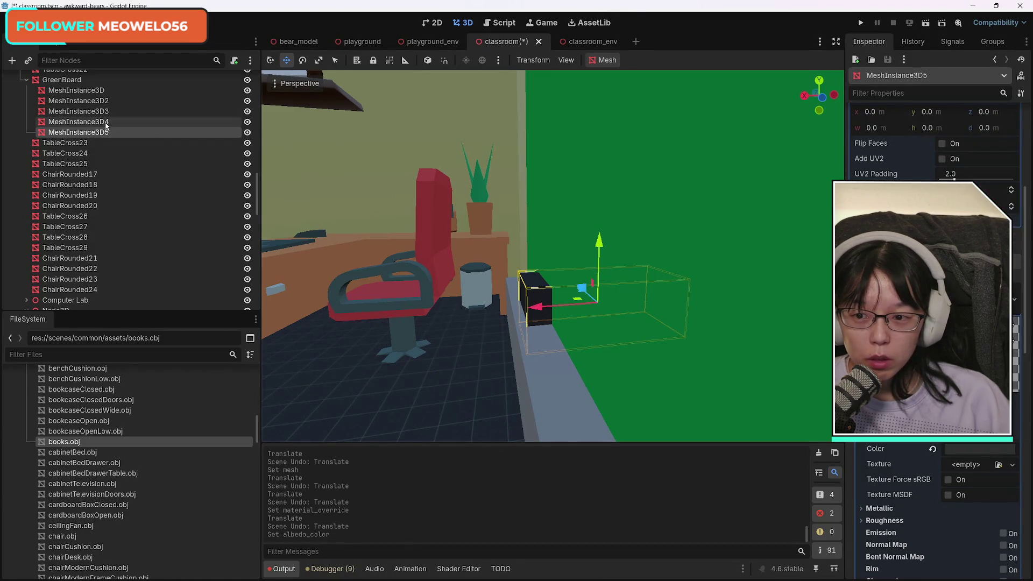
# Compare MeshInstance3D4 and MeshInstance3D5 in the Inspector, leaving MeshInstance3D4 selected.
pyautogui.click(161, 121)
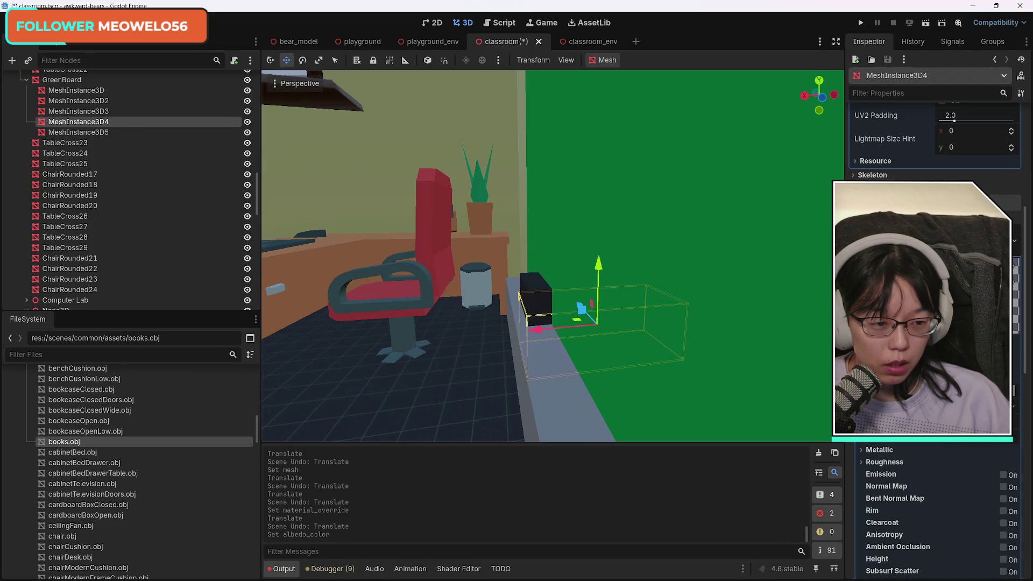
pyautogui.scroll(10, 935, 323)
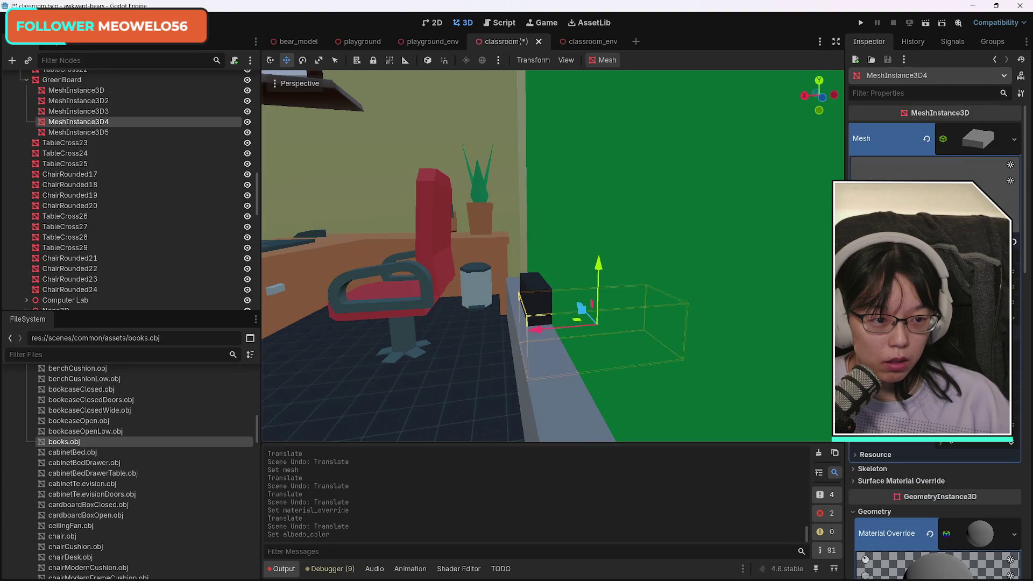
pyautogui.scroll(-10, 935, 323)
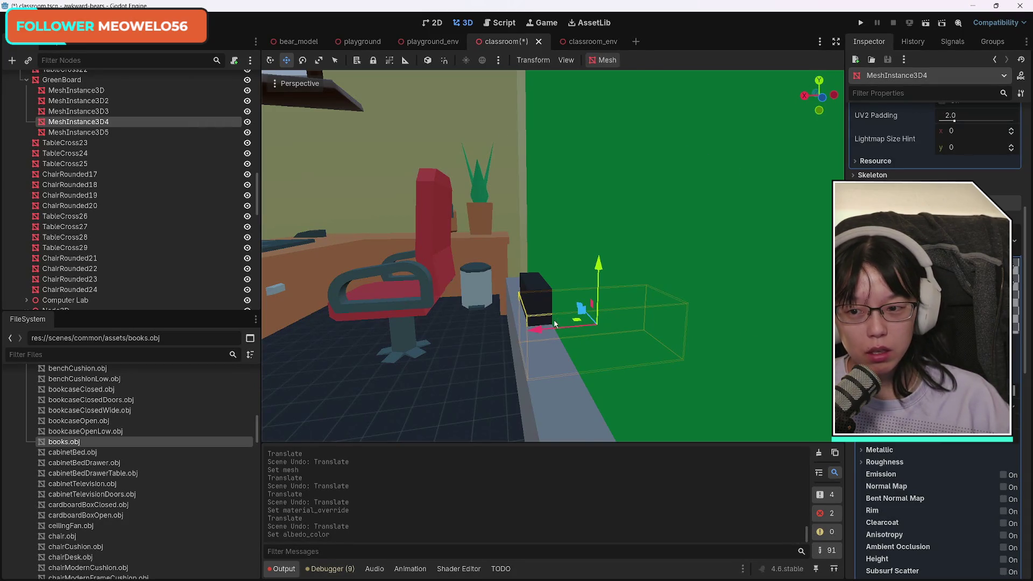
pyautogui.click(99, 132)
pyautogui.click(103, 124)
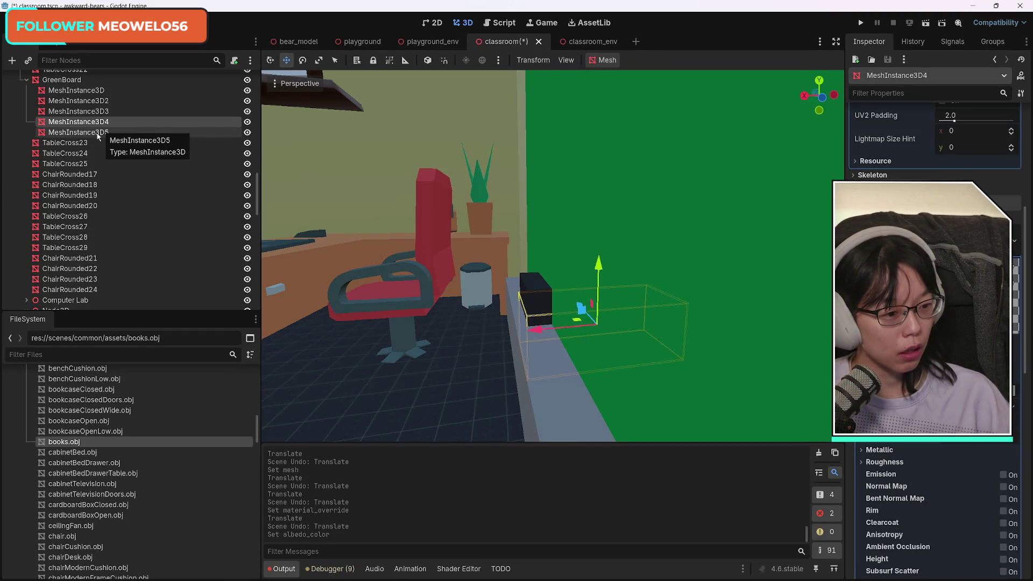
pyautogui.click(107, 142)
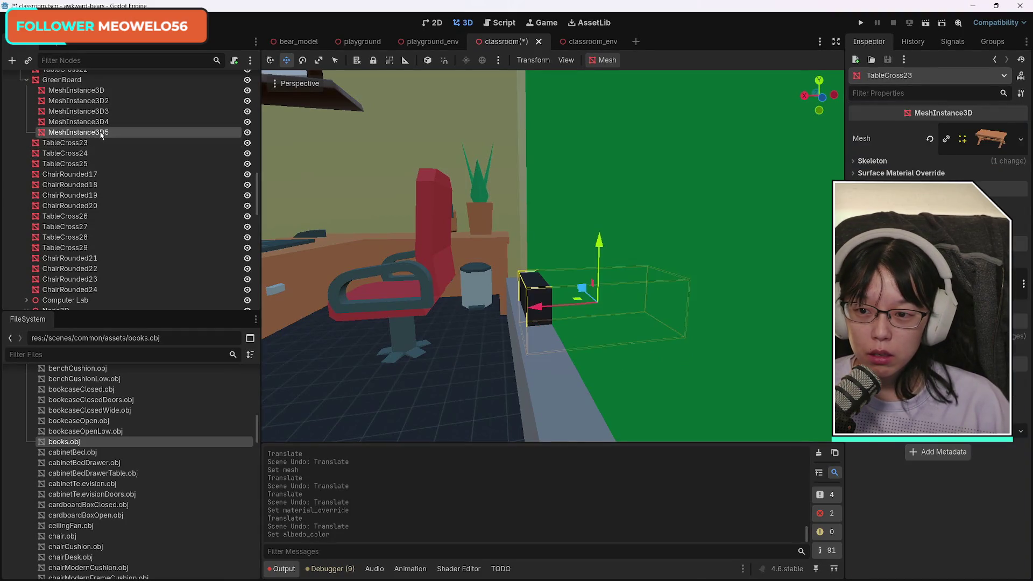
pyautogui.click(104, 124)
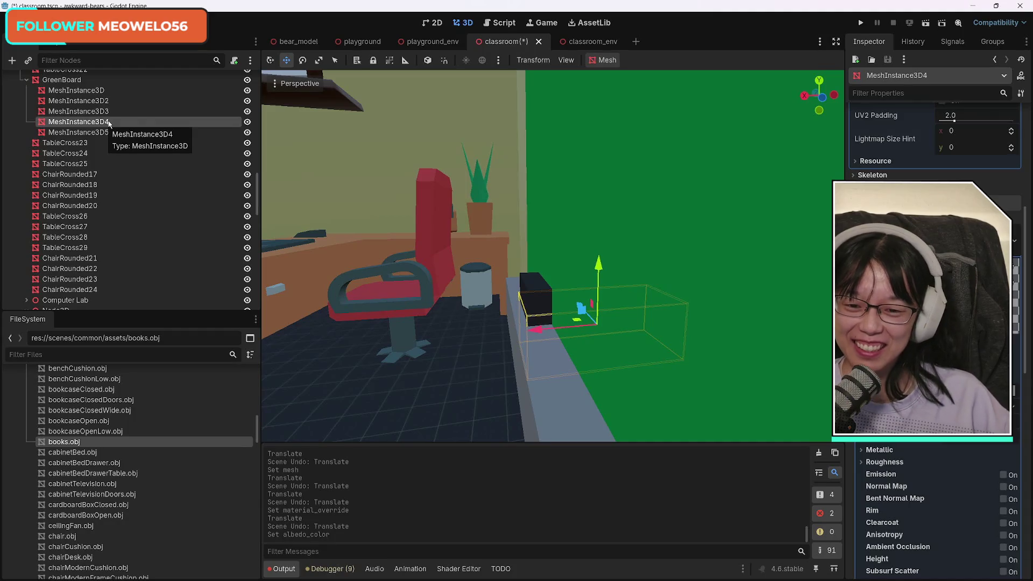
pyautogui.press('Down')
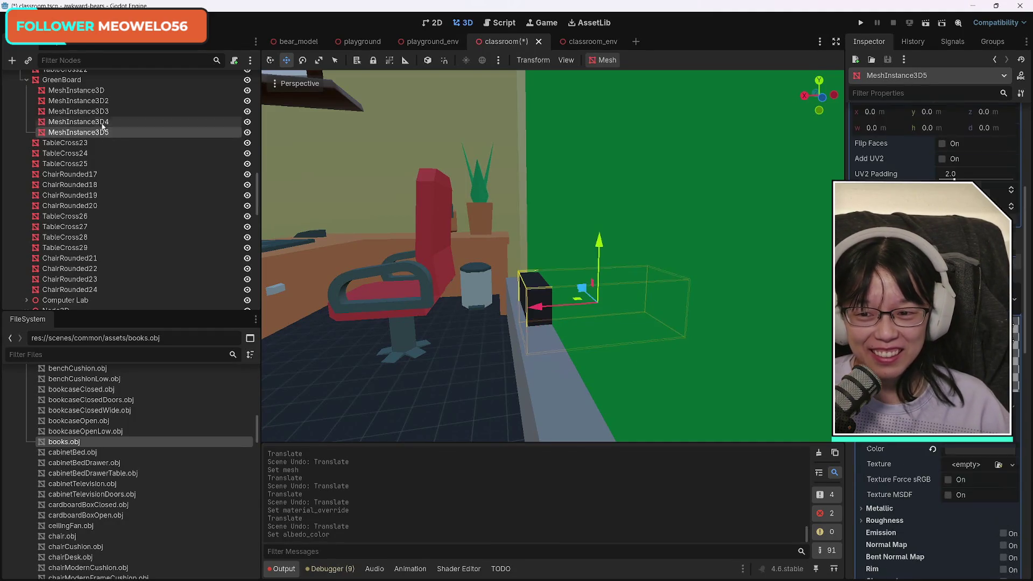
pyautogui.click(102, 124)
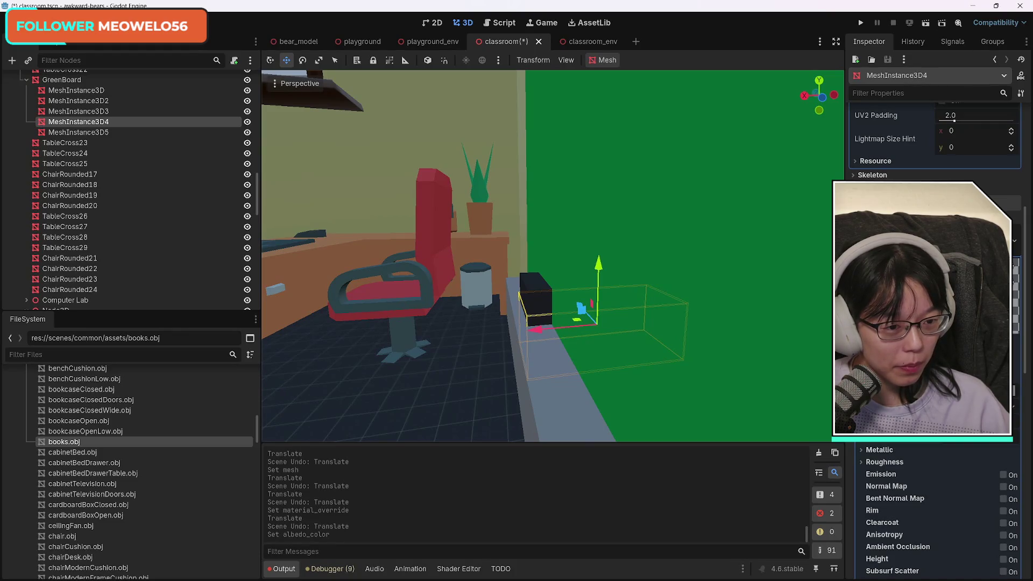
pyautogui.scroll(10, 936, 323)
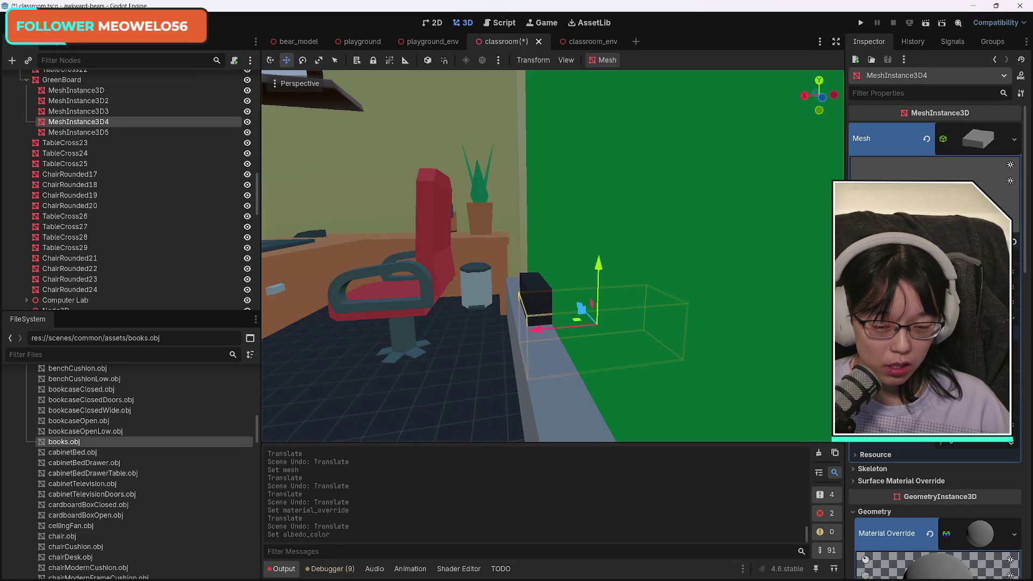
pyautogui.scroll(-8, 978, 453)
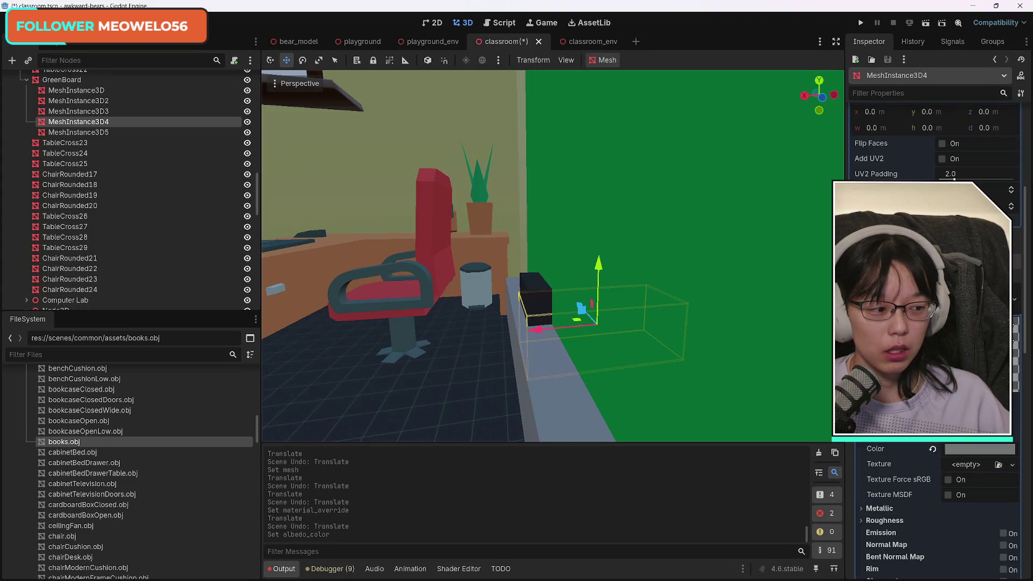
# Darken MeshInstance3D4's albedo colour, then lighten it slightly to the final dark shade.
pyautogui.click(978, 450)
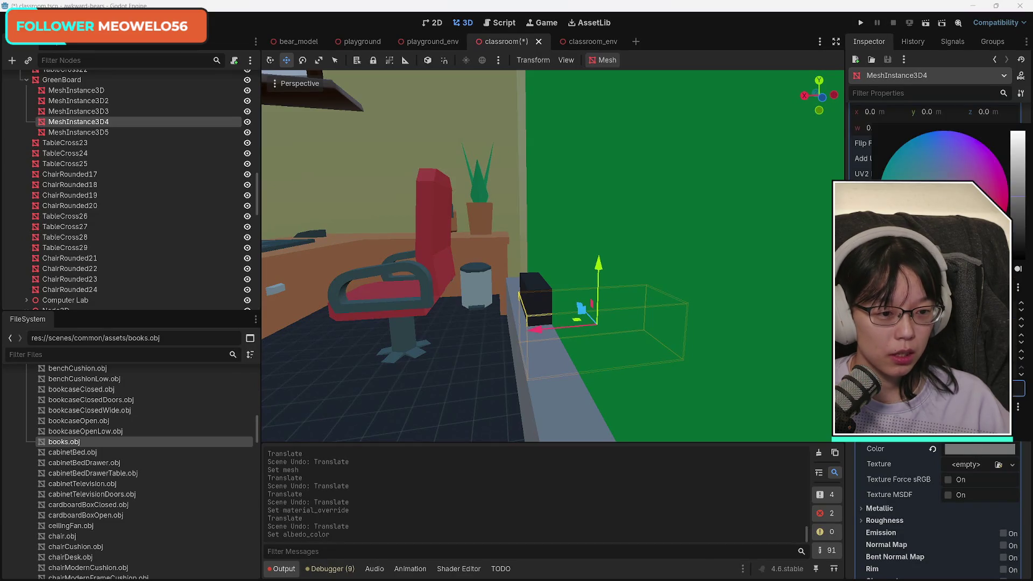
pyautogui.moveTo(1018, 240)
pyautogui.mouseDown()
pyautogui.moveTo(1022, 214)
pyautogui.moveTo(1021, 223)
pyautogui.mouseUp()
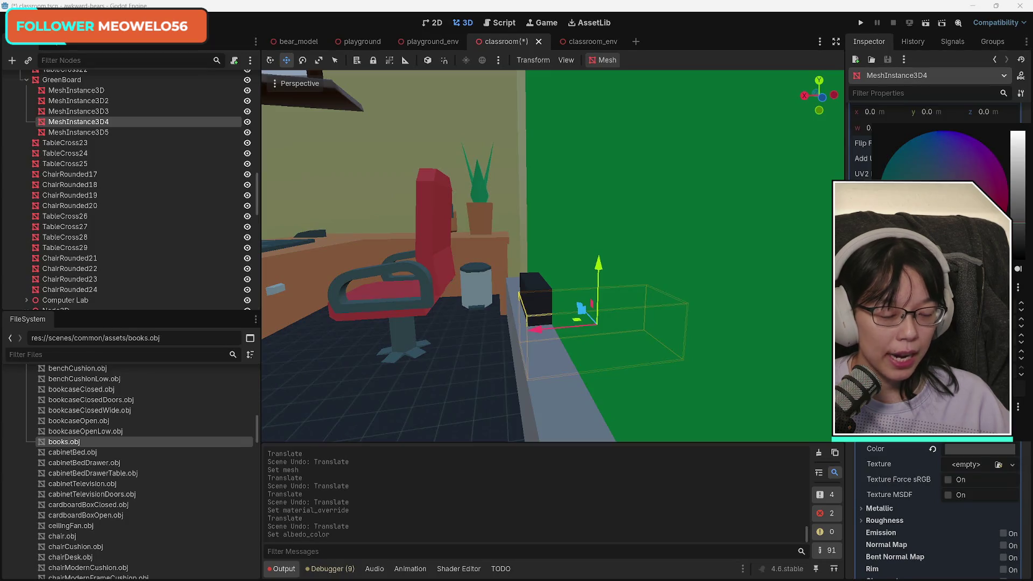
pyautogui.moveTo(1023, 222)
pyautogui.mouseDown()
pyautogui.moveTo(1022, 237)
pyautogui.moveTo(1022, 219)
pyautogui.mouseUp()
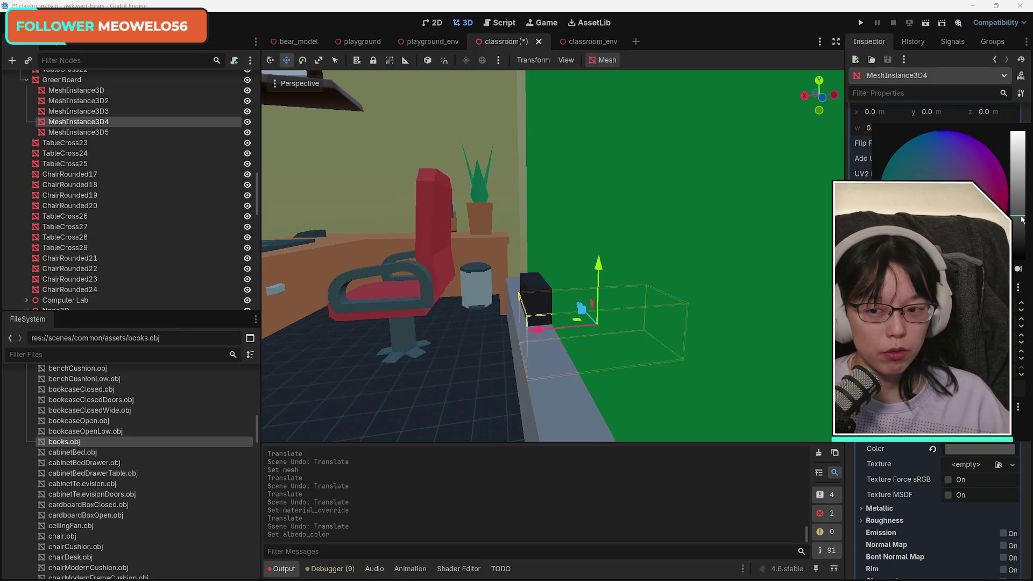
pyautogui.click(855, 461)
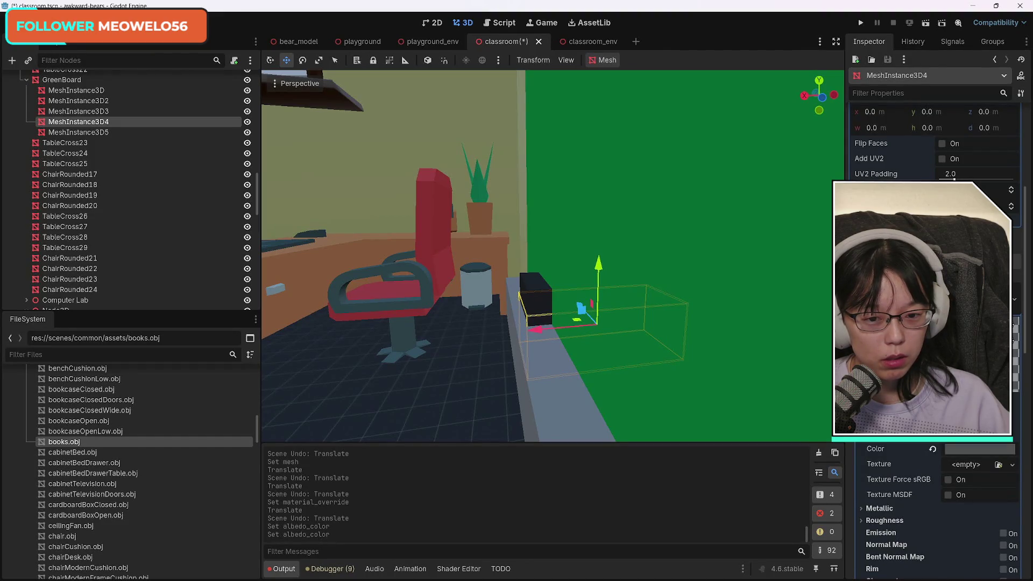
pyautogui.click(975, 451)
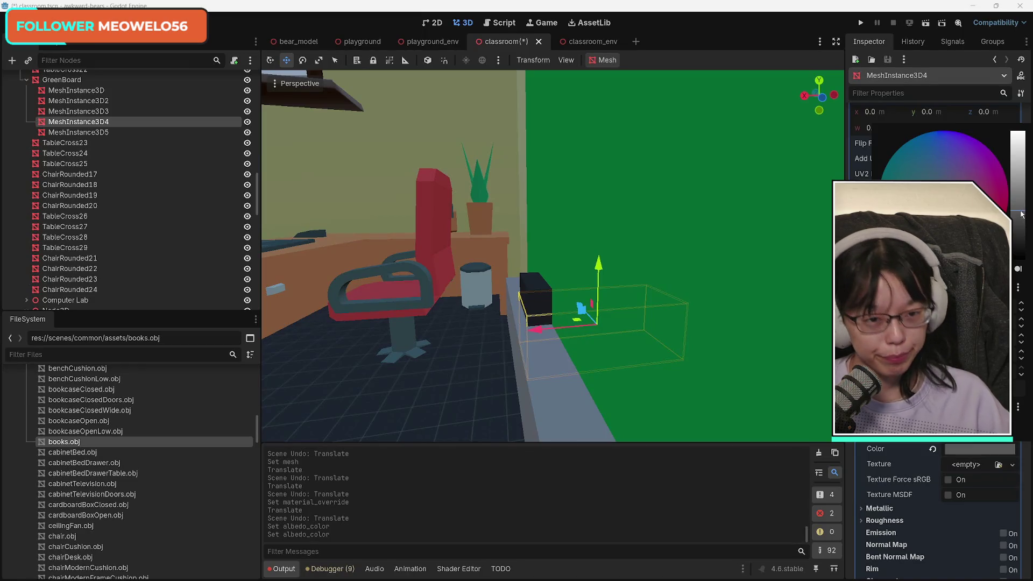
pyautogui.click(703, 12)
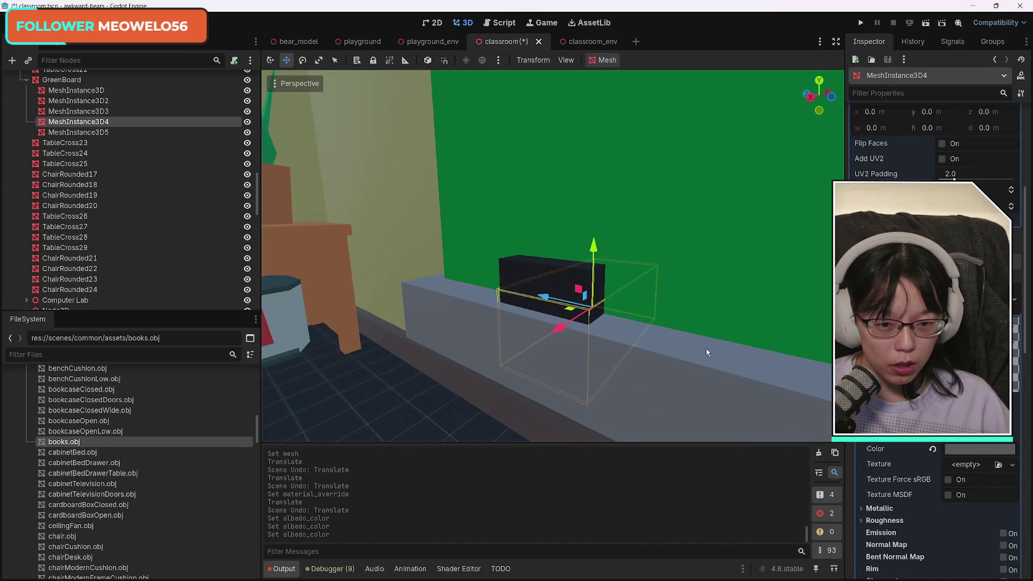
# Select the second box and adjust its BoxMesh size, making it taller.
pyautogui.click(520, 273)
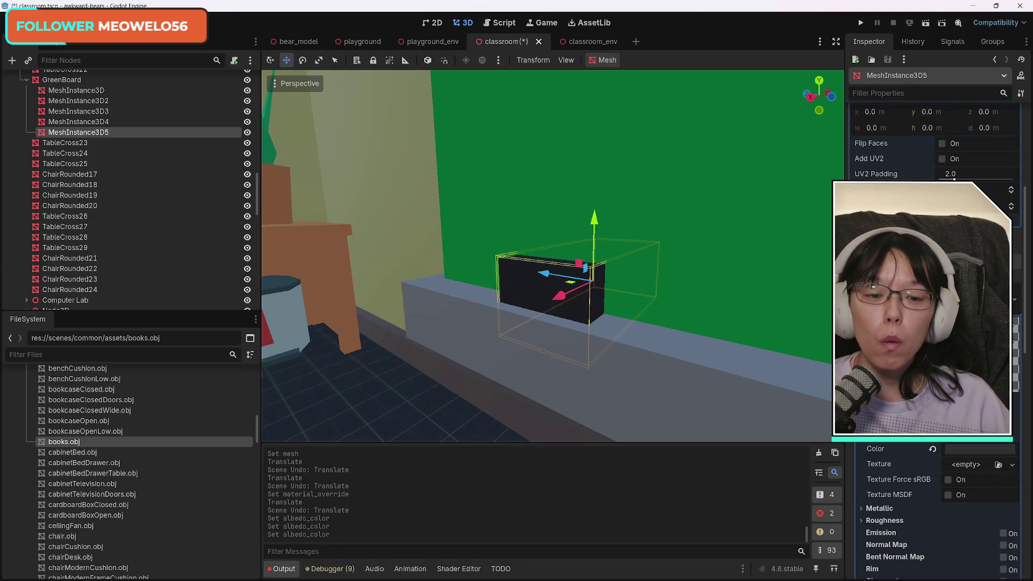
pyautogui.scroll(5, 929, 133)
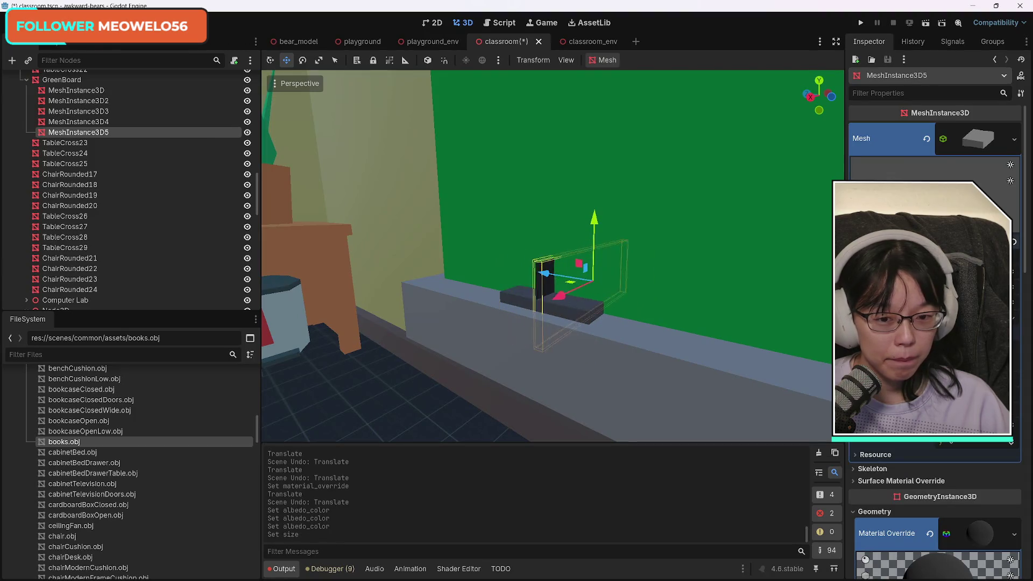
pyautogui.hotkey('ctrl', 'z')
pyautogui.press('Return')
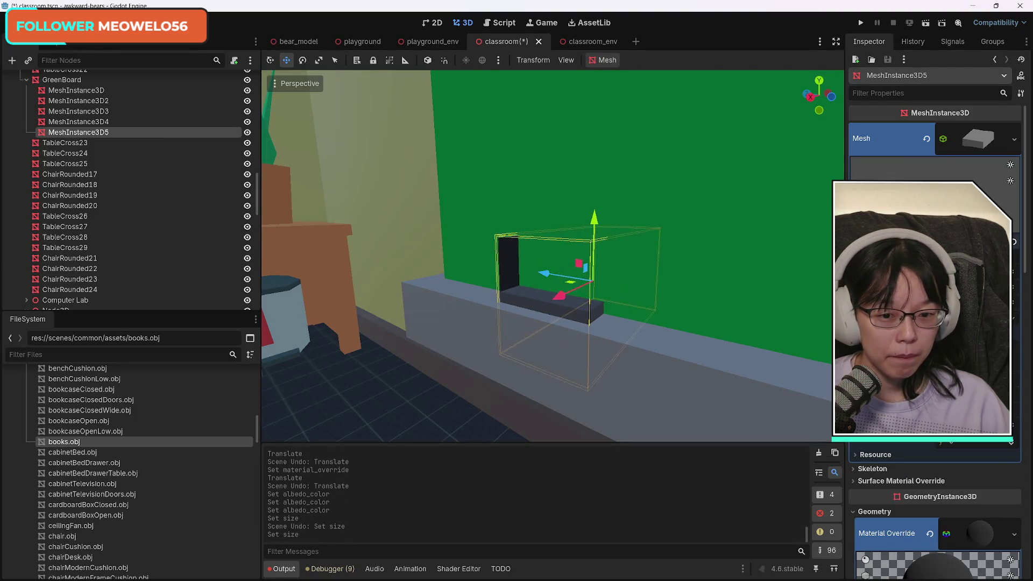
pyautogui.hotkey('ctrl', 'z')
pyautogui.press('Return')
pyautogui.moveTo(914, 302)
pyautogui.mouseDown()
pyautogui.moveTo(958, 302)
pyautogui.moveTo(944, 301)
pyautogui.mouseUp()
# Flatten the second box into a thin slab and rest it on the first box.
pyautogui.moveTo(591, 229); pyautogui.dragTo(594, 197)
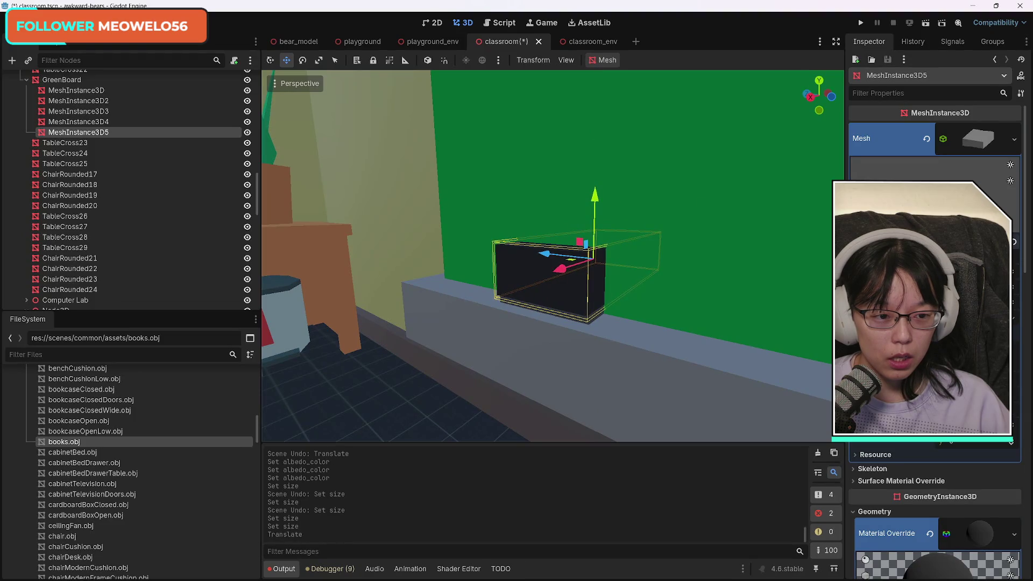
pyautogui.moveTo(952, 301); pyautogui.dragTo(939, 301)
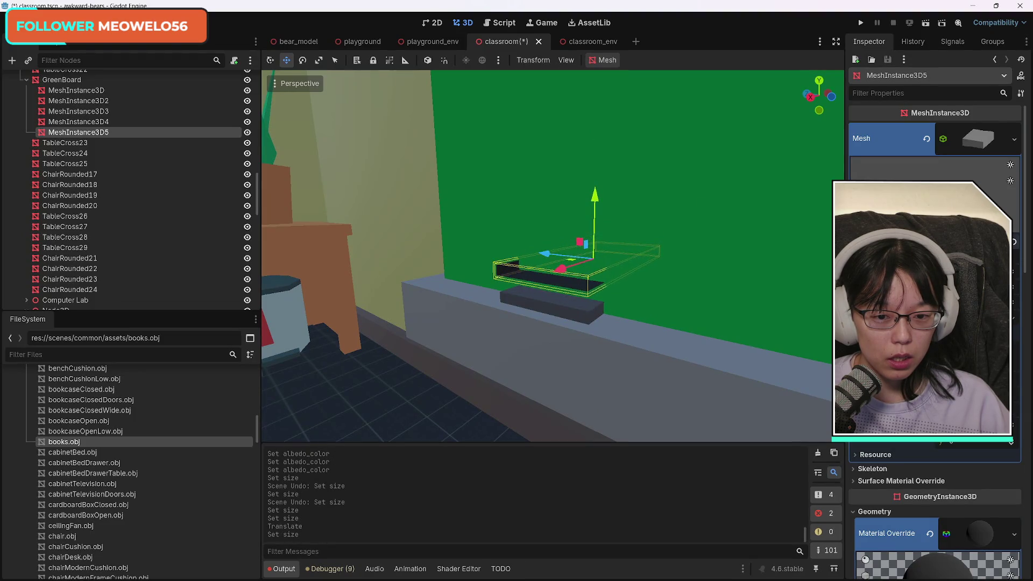
pyautogui.moveTo(595, 199); pyautogui.dragTo(594, 208)
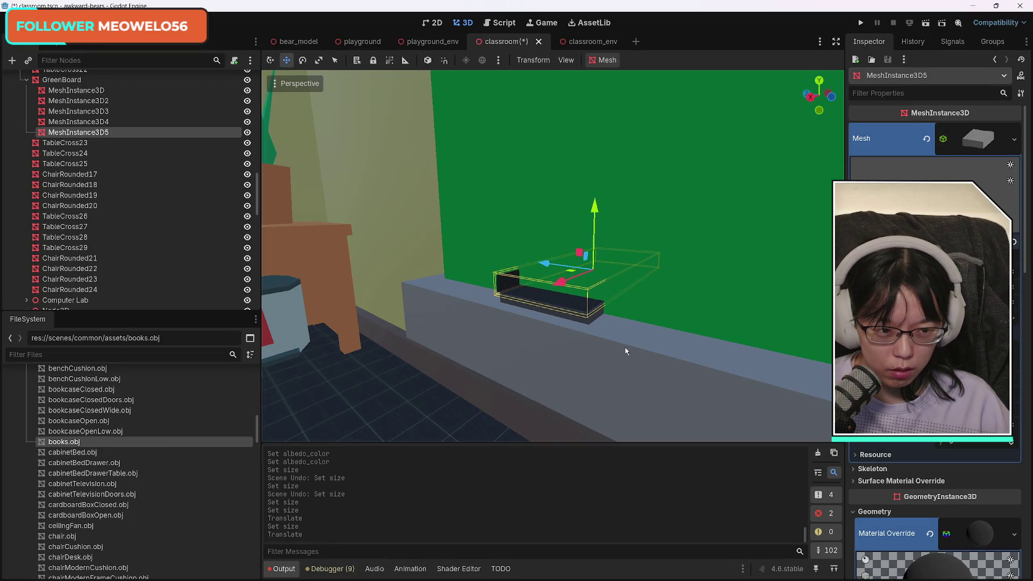
pyautogui.press('f')
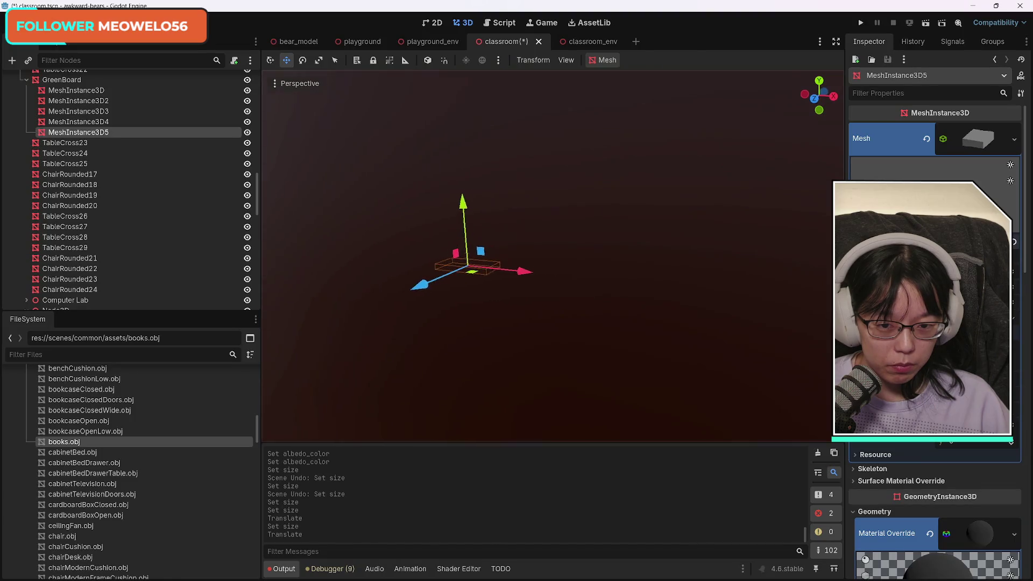
pyautogui.press('w')
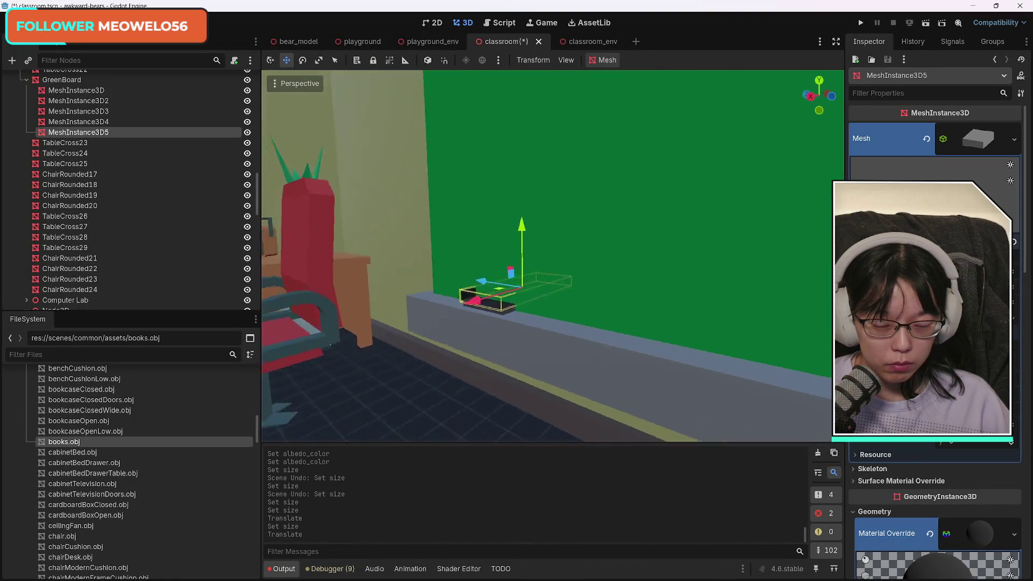
pyautogui.press('w')
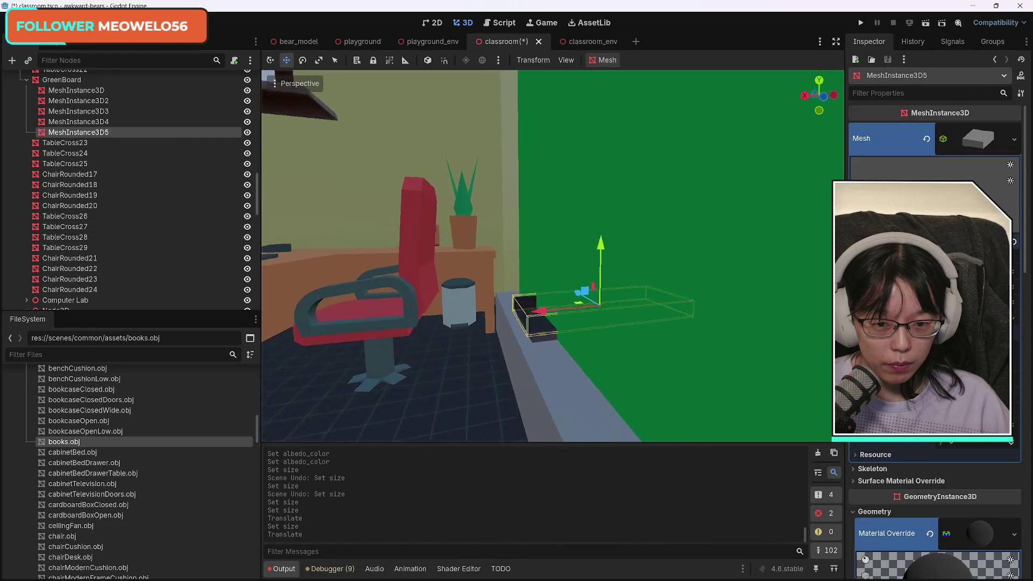
pyautogui.press('s')
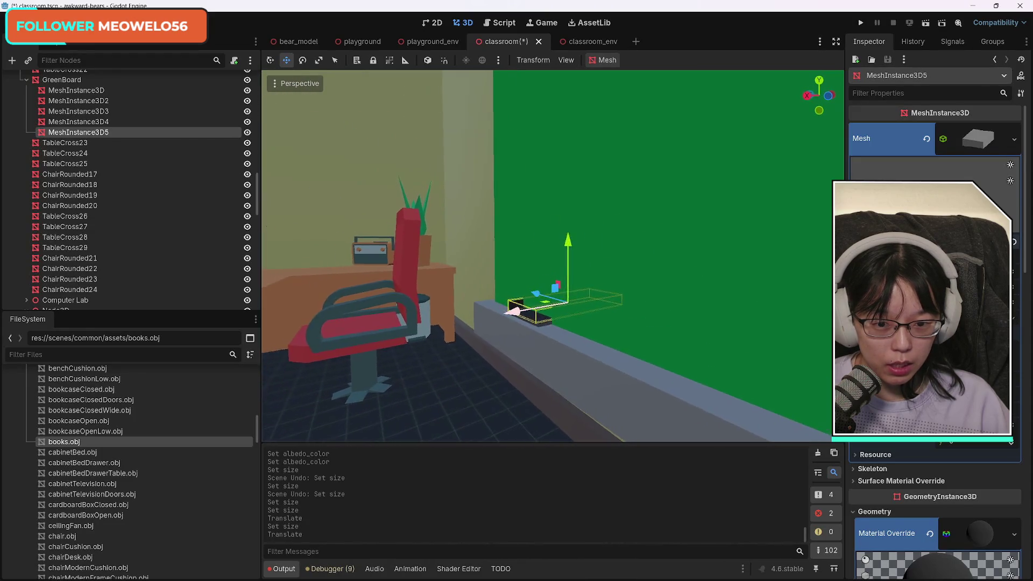
pyautogui.press('s')
pyautogui.press('w')
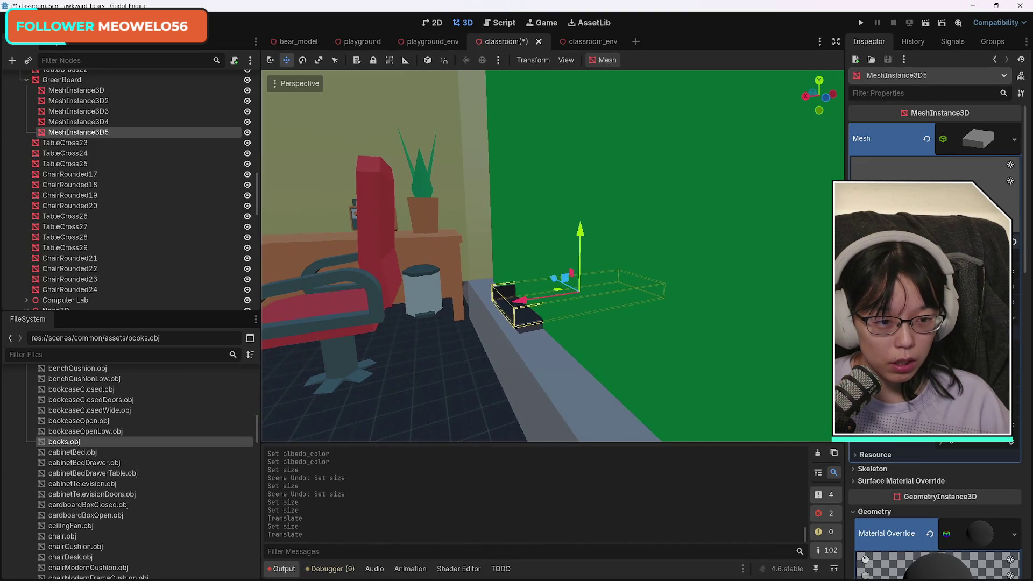
pyautogui.moveTo(530, 322)
pyautogui.mouseDown()
pyautogui.moveTo(511, 300)
pyautogui.moveTo(379, 309)
pyautogui.moveTo(525, 305)
pyautogui.mouseUp()
# Flatten MeshInstance3D5's BoxMesh further after undoing trial size values.
pyautogui.hotkey('ctrl', 'z')
pyautogui.hotkey('ctrl', 'z')
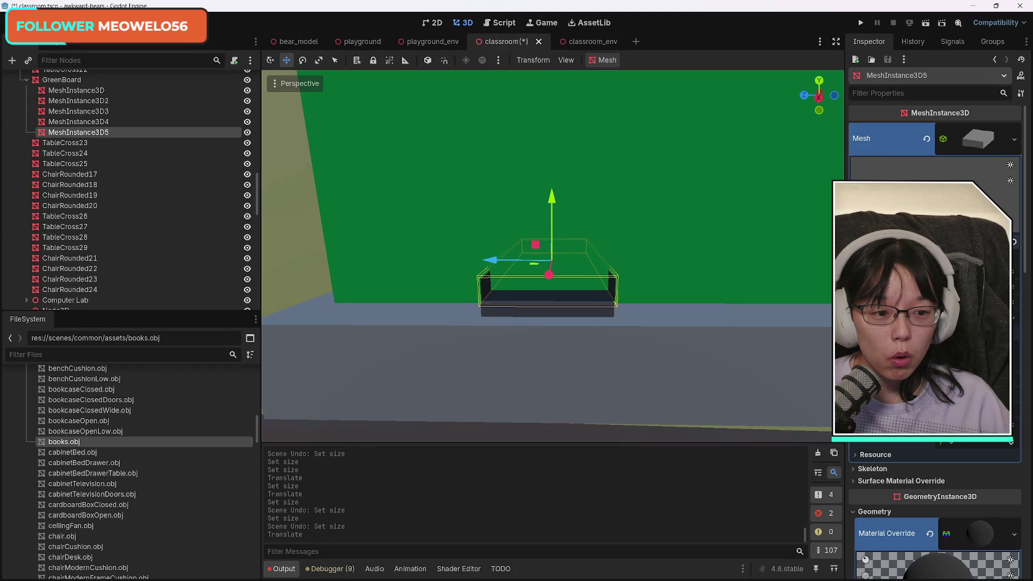
pyautogui.press('Return')
pyautogui.hotkey('ctrl', 'z')
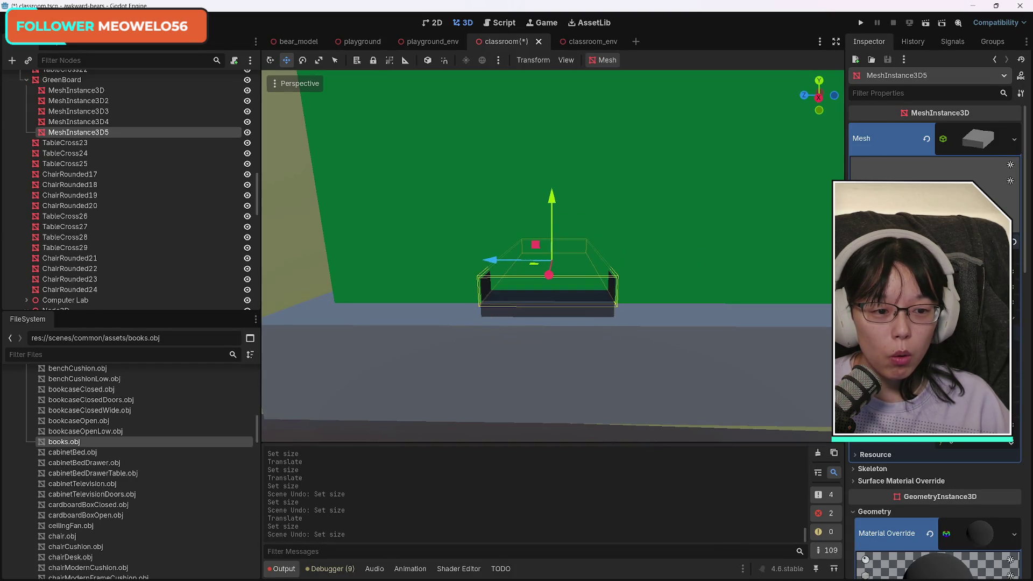
pyautogui.press('Return')
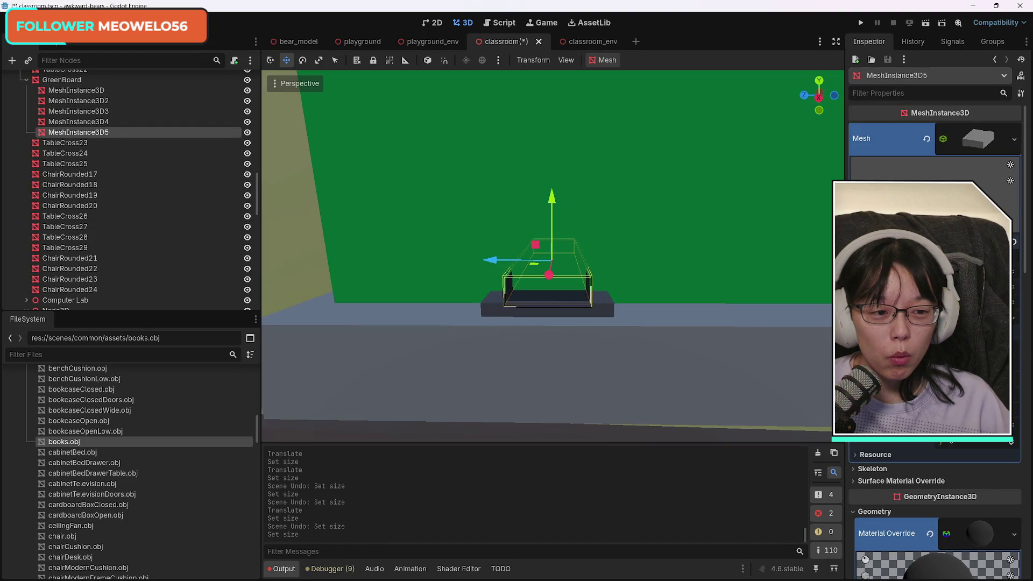
pyautogui.hotkey('ctrl', 'z')
pyautogui.press('Return')
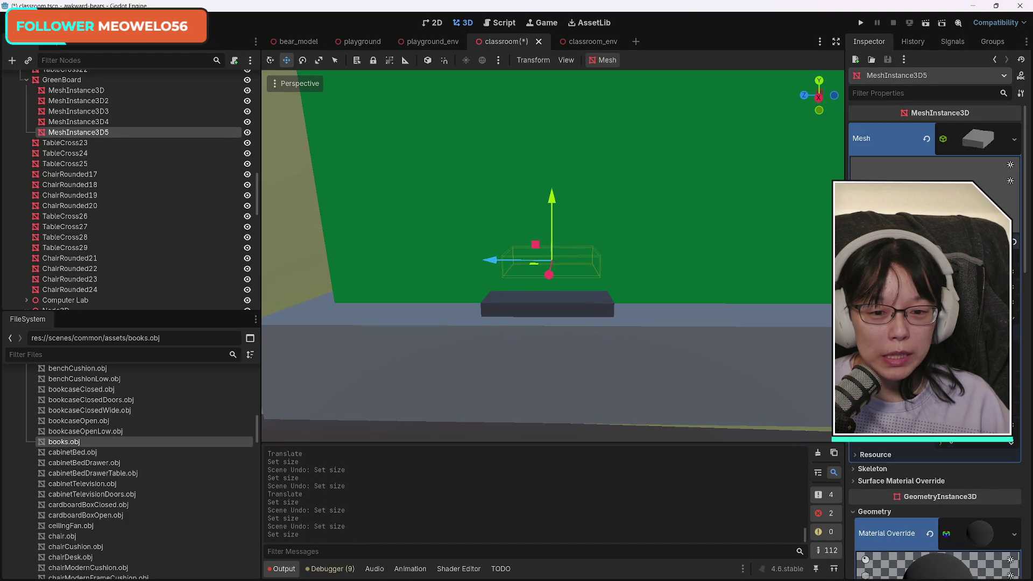
# Slide MeshInstance3D5 along the X axis to a new spot on the ledge.
pyautogui.moveTo(549, 275)
pyautogui.mouseDown()
pyautogui.moveTo(554, 306)
pyautogui.moveTo(575, 325)
pyautogui.mouseUp()
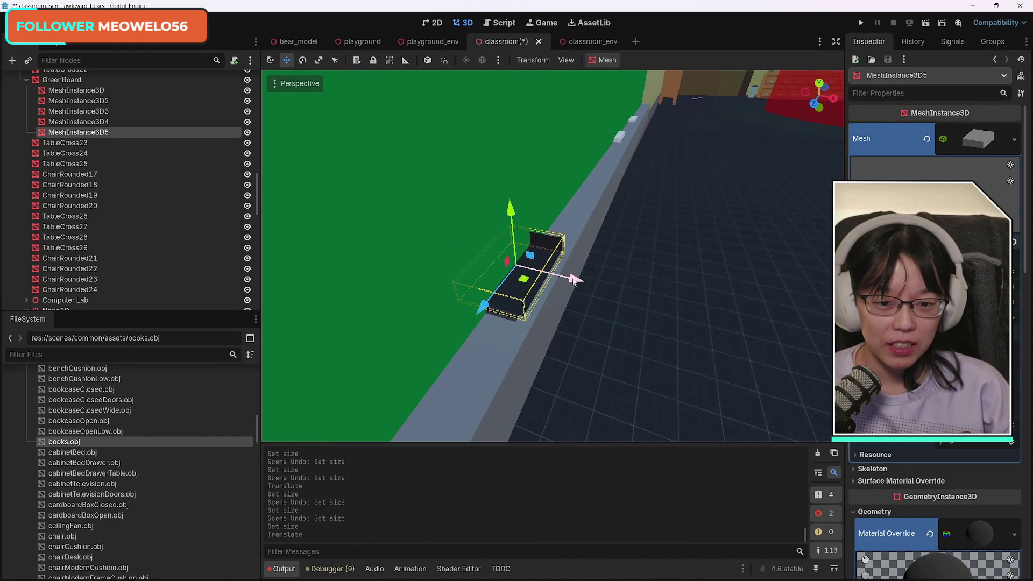
pyautogui.moveTo(574, 280); pyautogui.dragTo(608, 292)
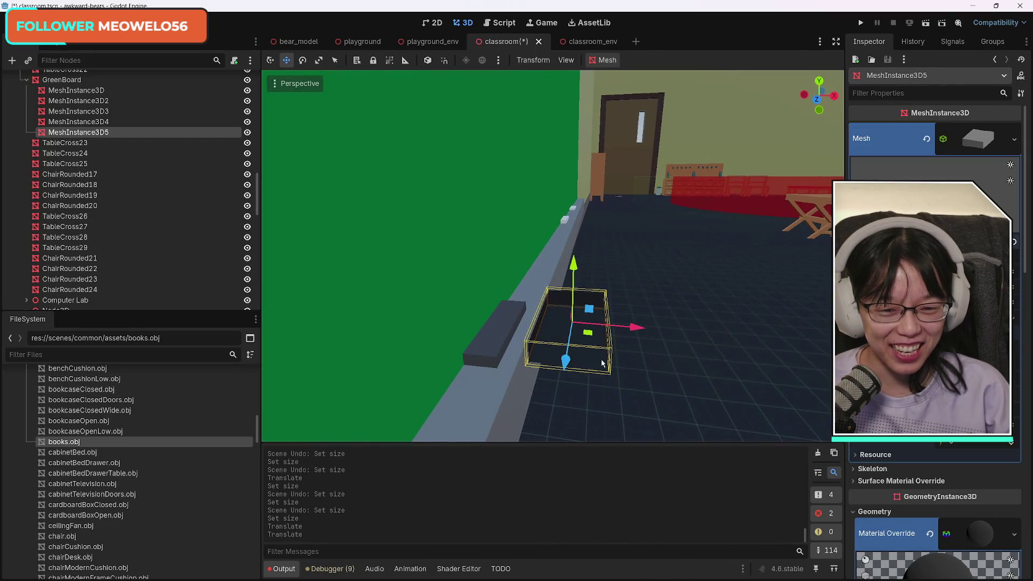
pyautogui.moveTo(635, 327); pyautogui.dragTo(541, 326)
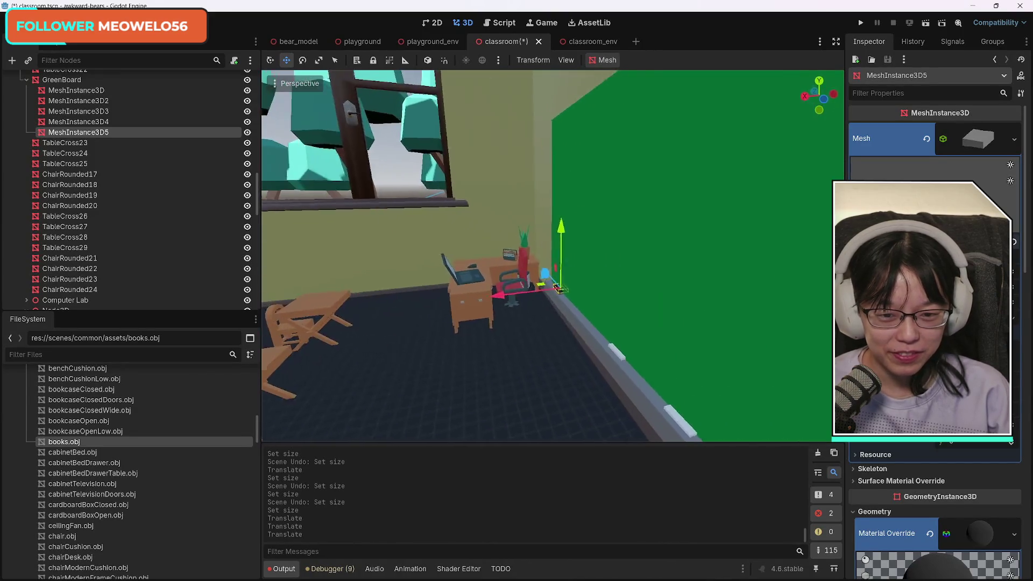
pyautogui.press('f')
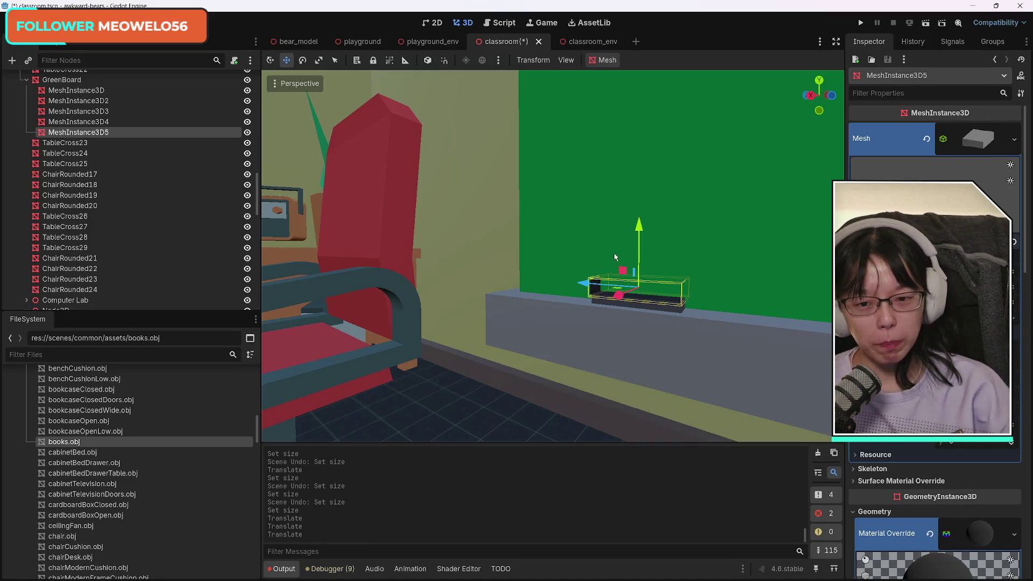
pyautogui.moveTo(601, 368)
pyautogui.mouseDown()
pyautogui.moveTo(586, 226)
pyautogui.moveTo(595, 356)
pyautogui.moveTo(635, 352)
pyautogui.moveTo(560, 331)
pyautogui.mouseUp()
# Lift the ChairDesk slightly along Y and frame it in view.
pyautogui.click(558, 262)
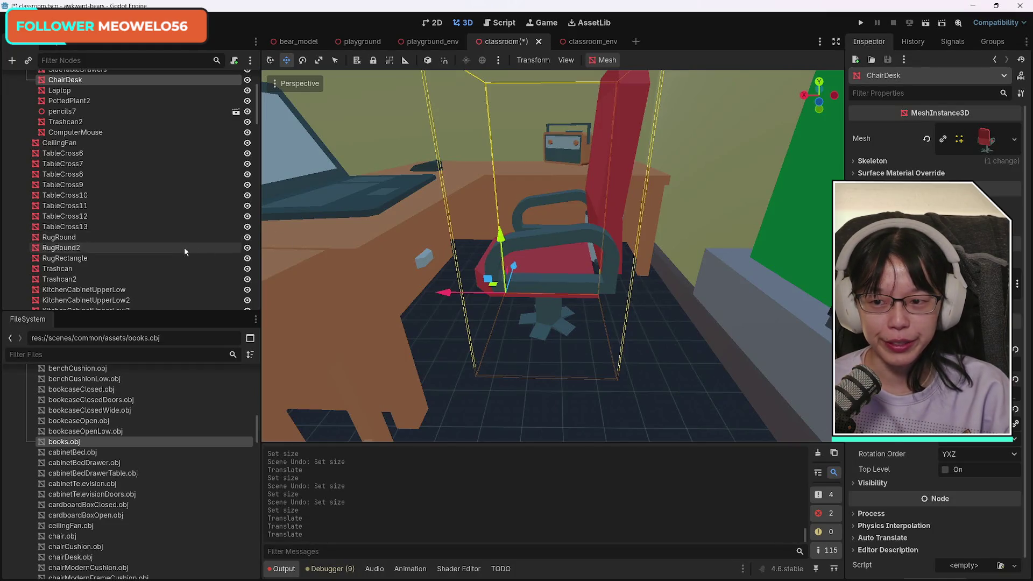
pyautogui.scroll(3, 134, 247)
pyautogui.moveTo(499, 236)
pyautogui.mouseDown()
pyautogui.moveTo(492, 199)
pyautogui.moveTo(492, 230)
pyautogui.mouseUp()
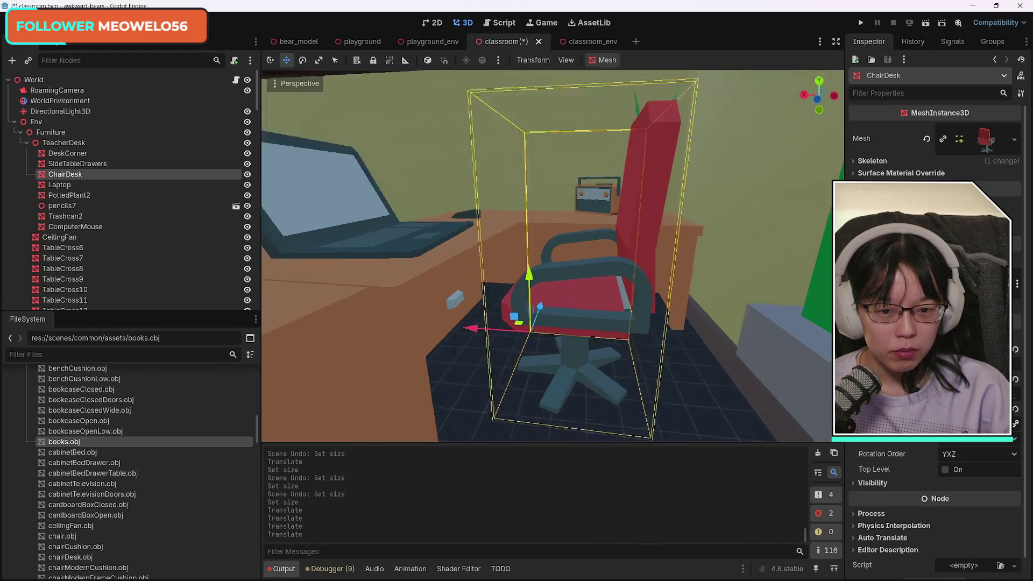
pyautogui.press('f')
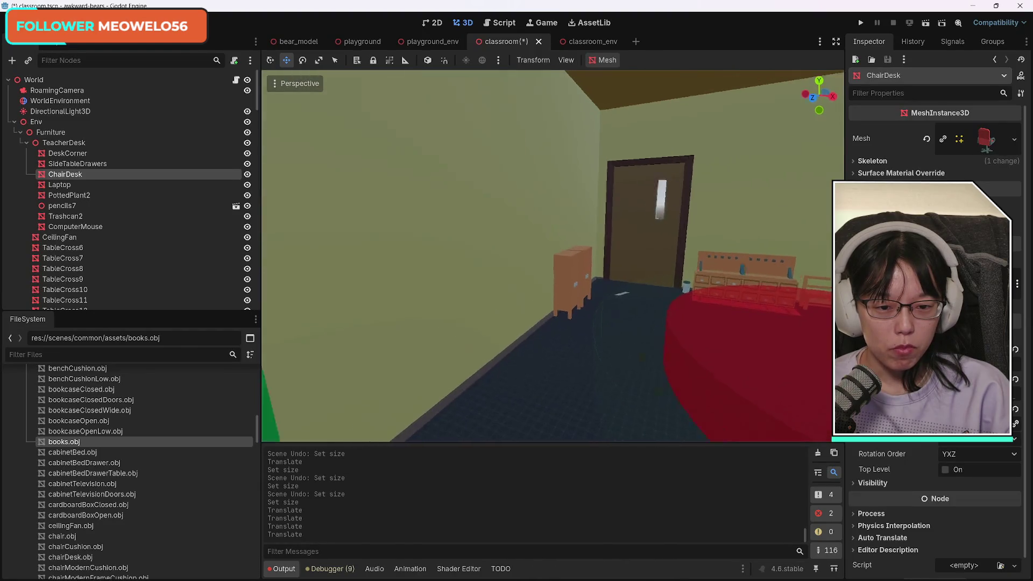
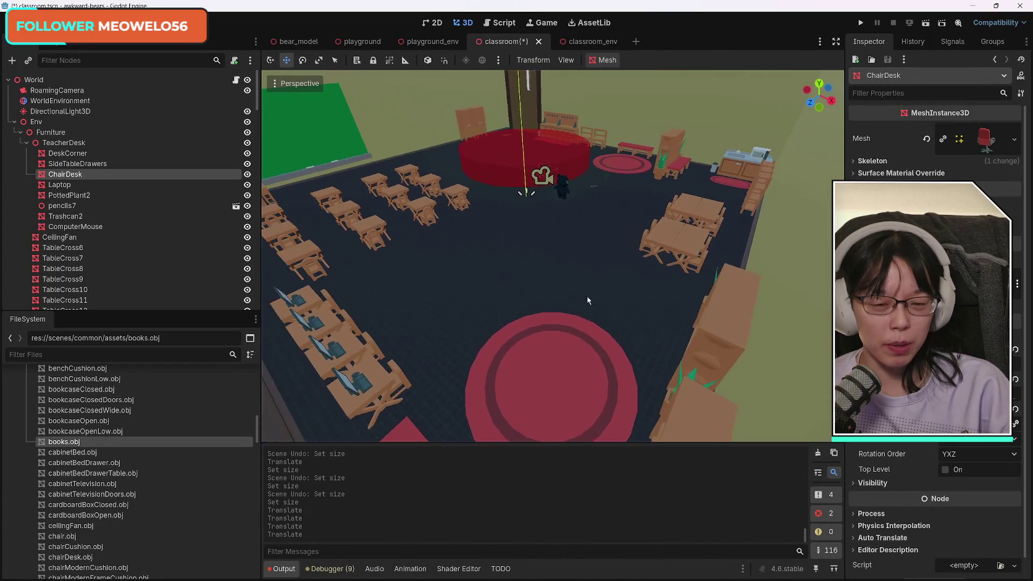
# Save the furnished classroom.tscn scene with Ctrl+S.
pyautogui.hotkey('ctrl', 's')
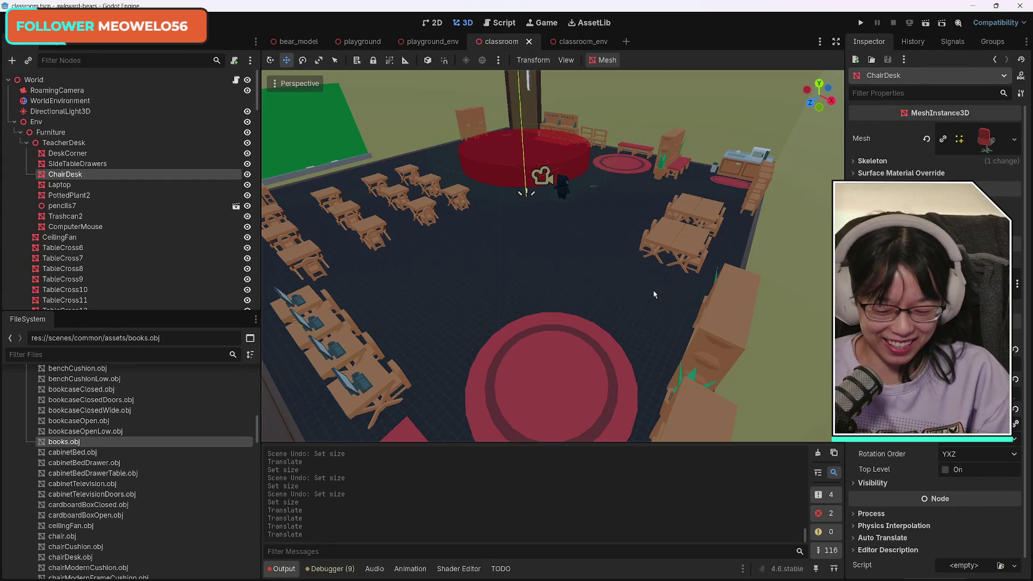
# Freelook around the windows, rug and bookshelves, then deselect ChairDesk.
pyautogui.press('w')
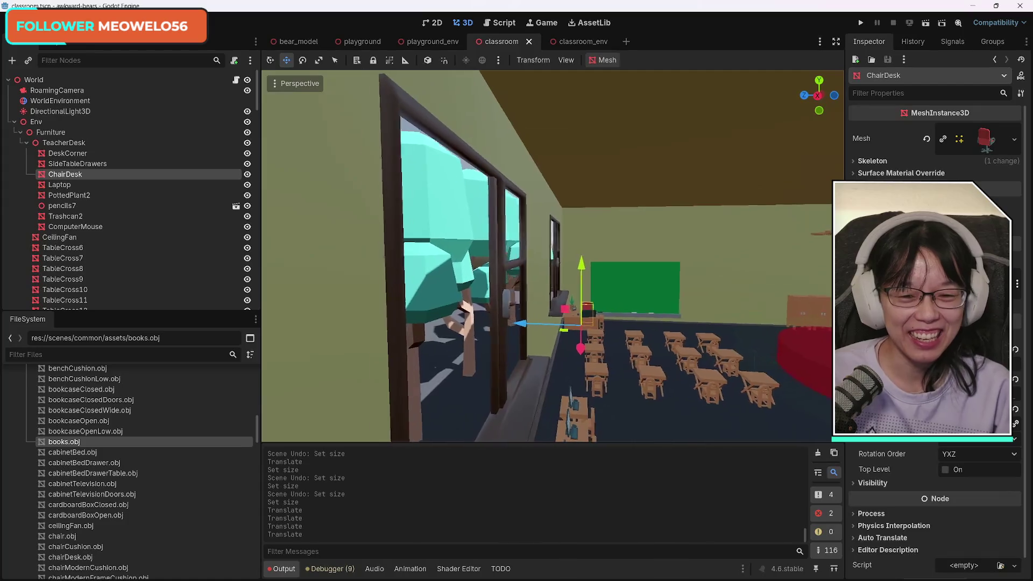
pyautogui.press('w')
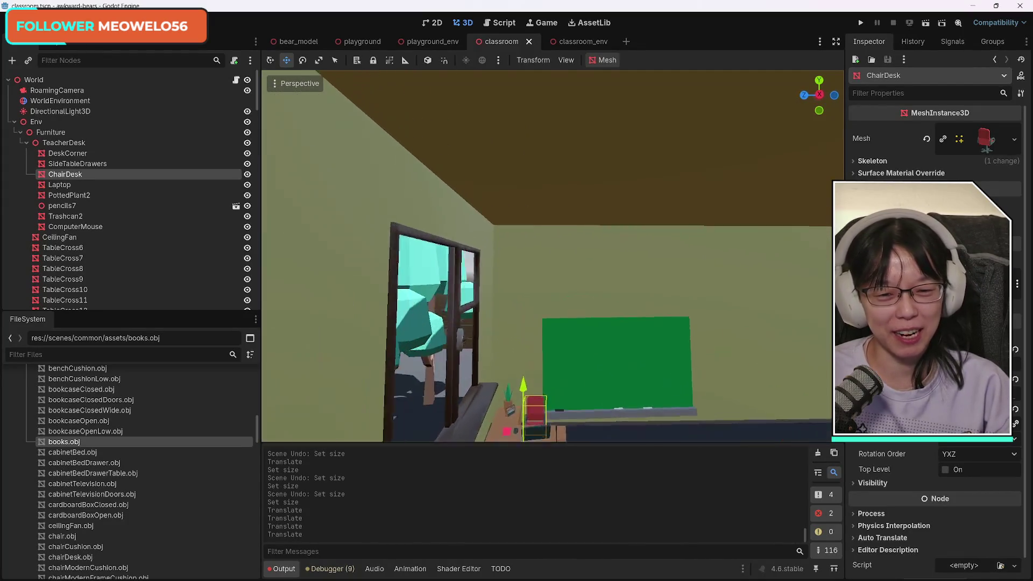
pyautogui.press('s')
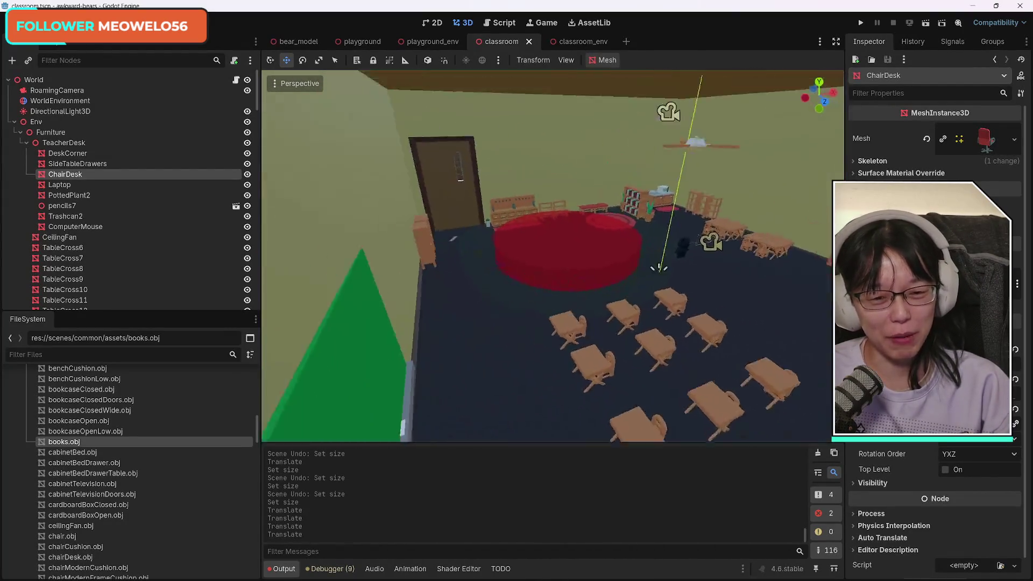
pyautogui.press('w')
pyautogui.press('s')
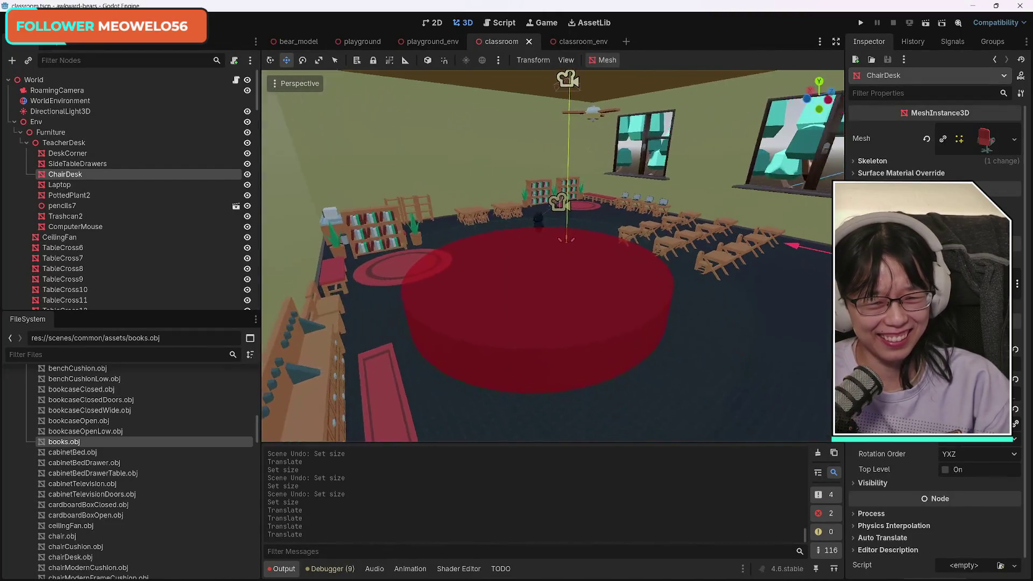
pyautogui.press('s')
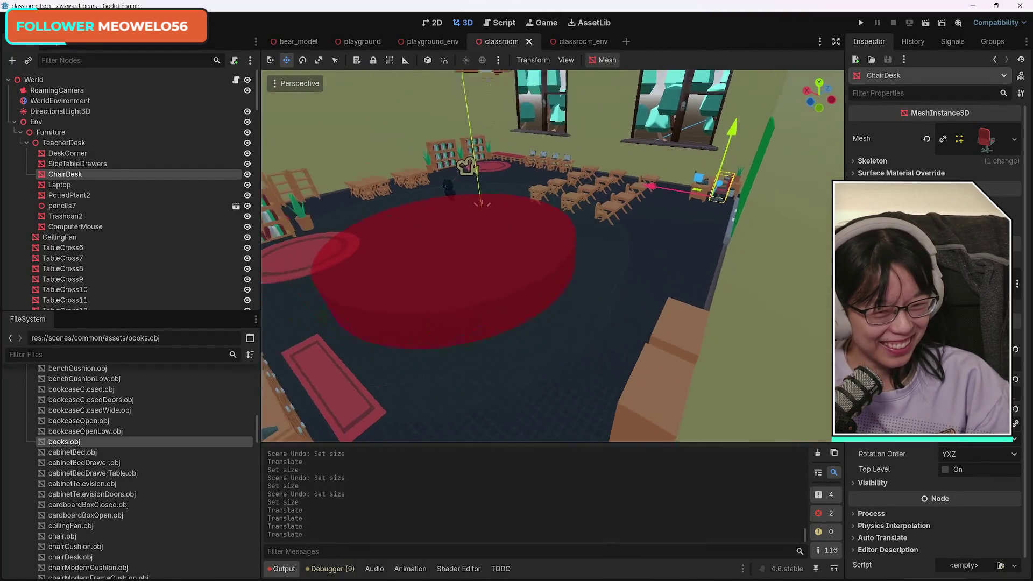
pyautogui.press('s')
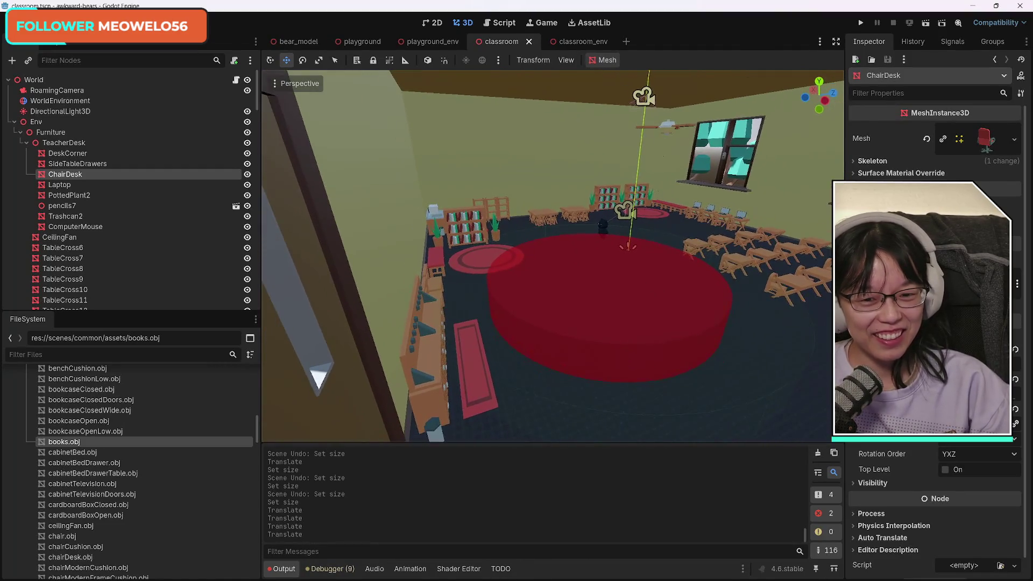
pyautogui.press('w')
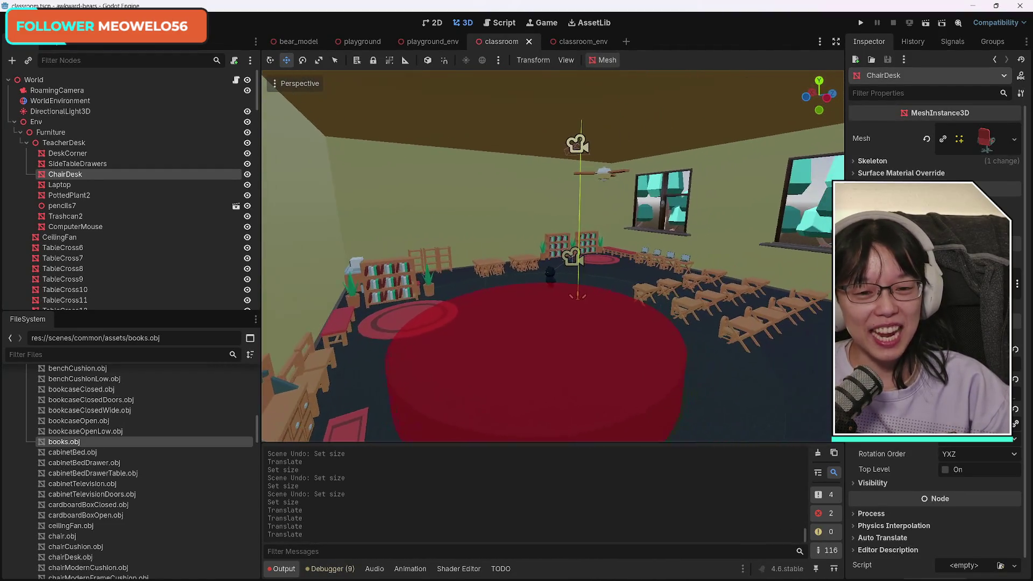
pyautogui.press('d')
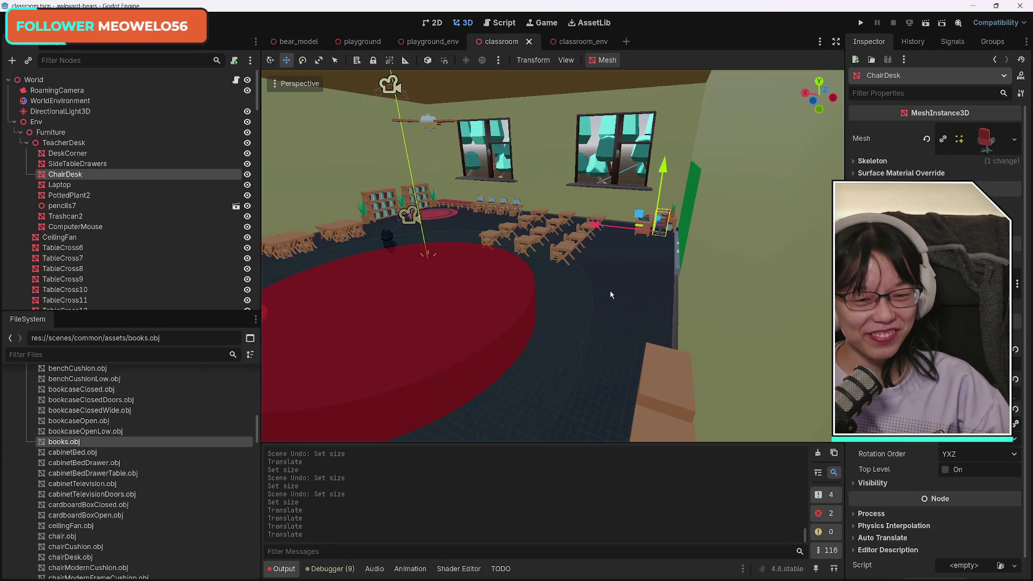
pyautogui.click(617, 290)
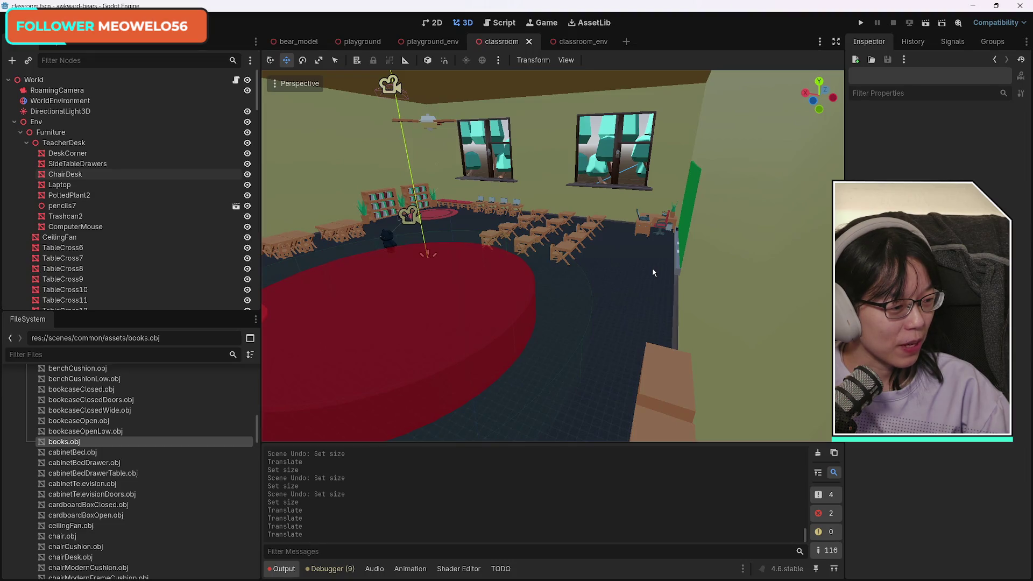
pyautogui.moveTo(652, 267)
pyautogui.mouseDown()
pyautogui.moveTo(554, 248)
pyautogui.moveTo(603, 249)
pyautogui.mouseUp()
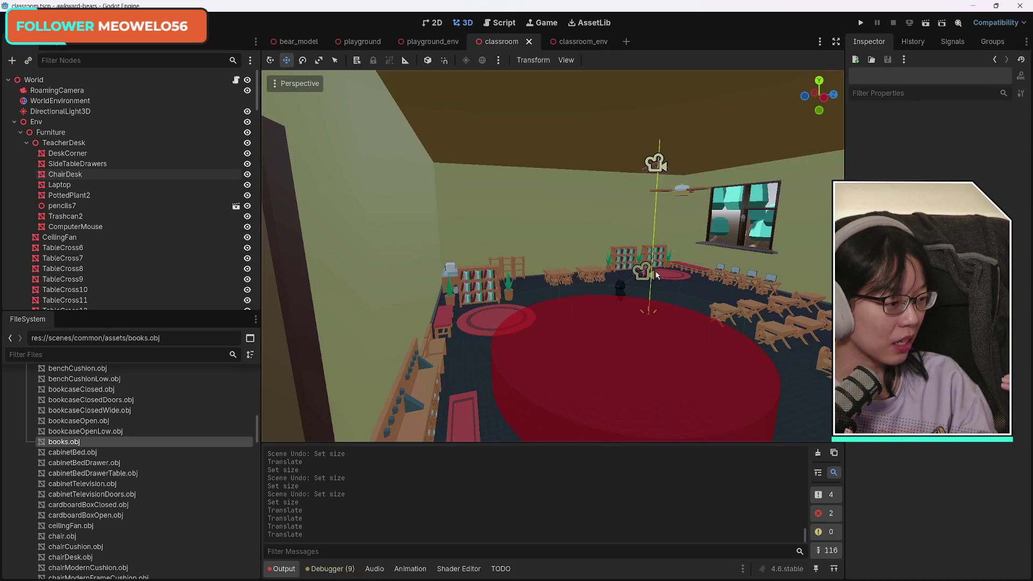
pyautogui.press('w')
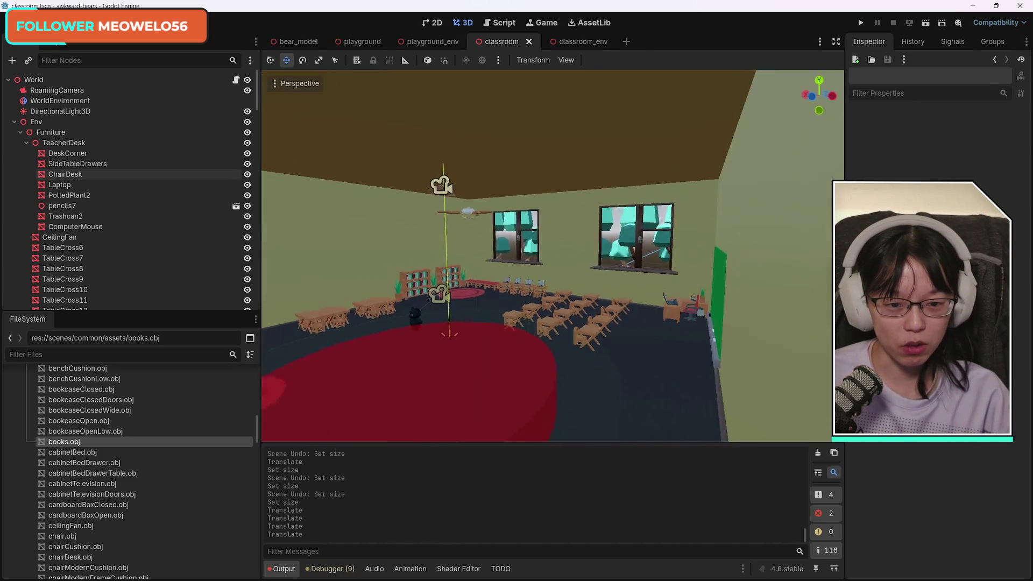
pyautogui.press('w')
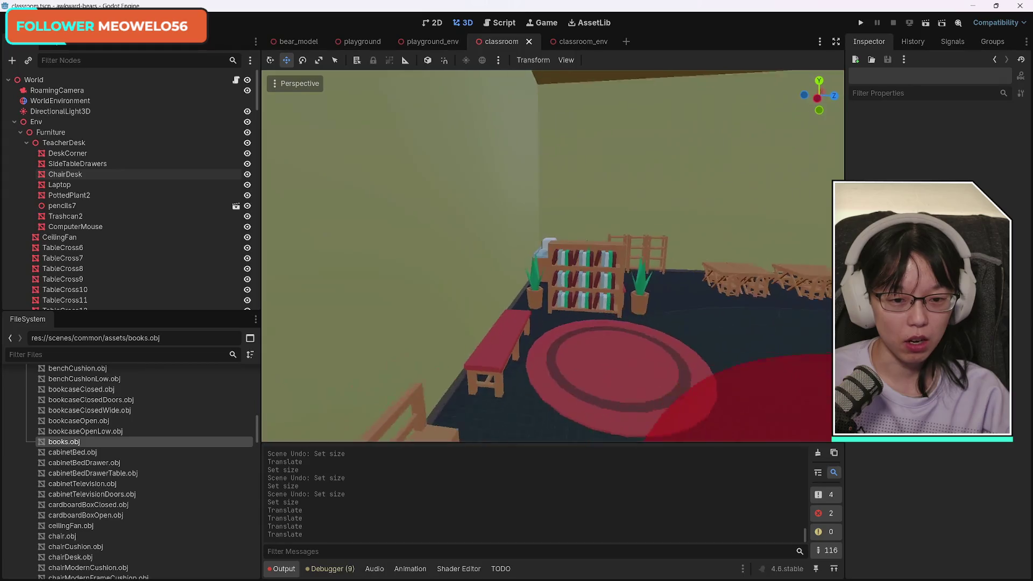
pyautogui.press('w')
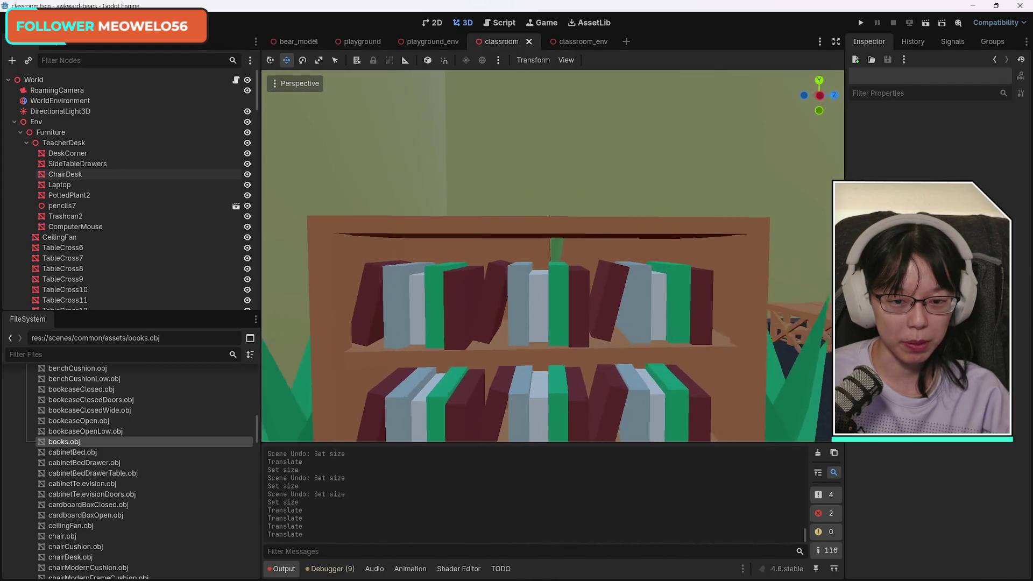
pyautogui.press('s')
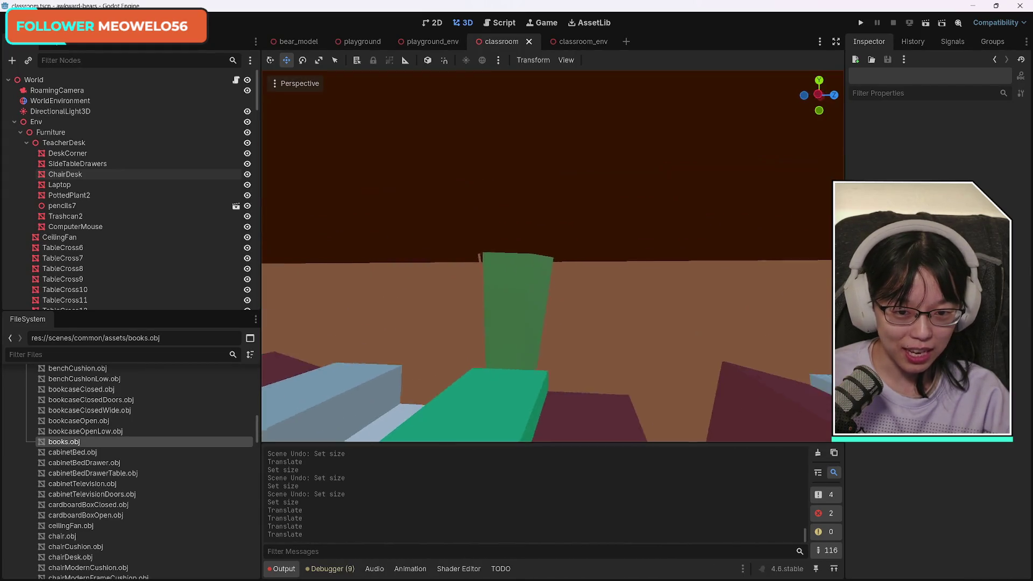
pyautogui.press('s')
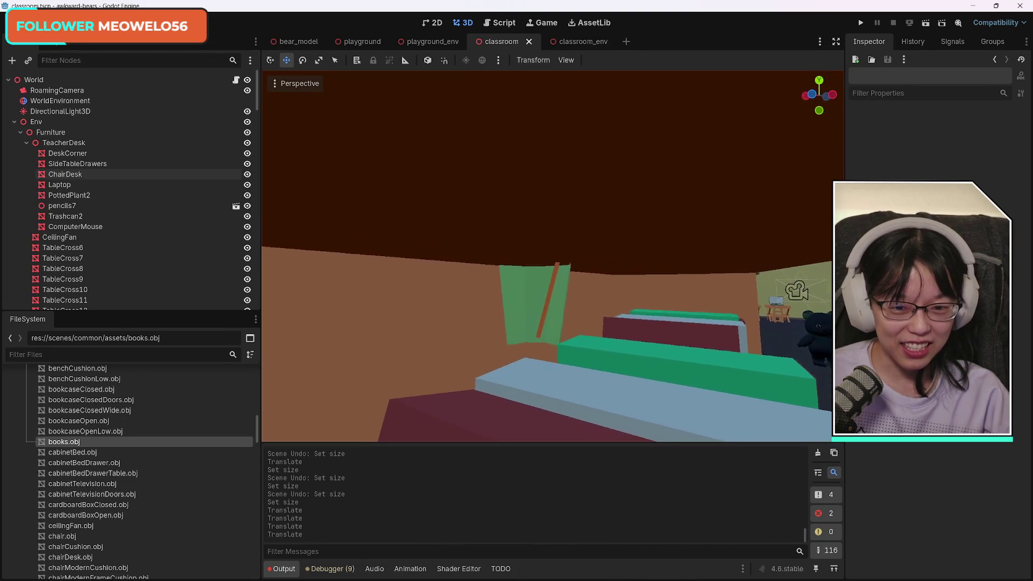
pyautogui.press('s')
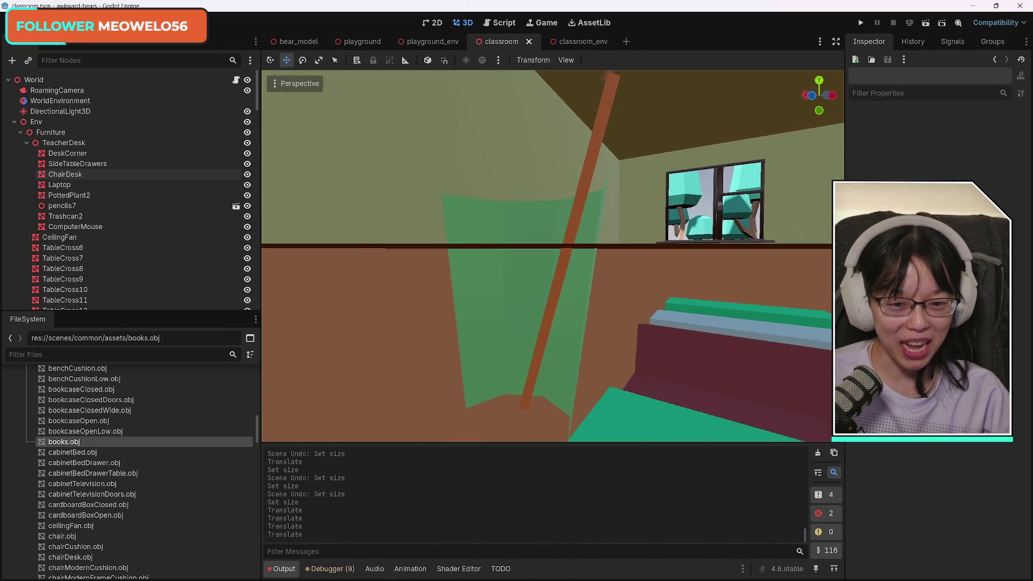
pyautogui.press('s')
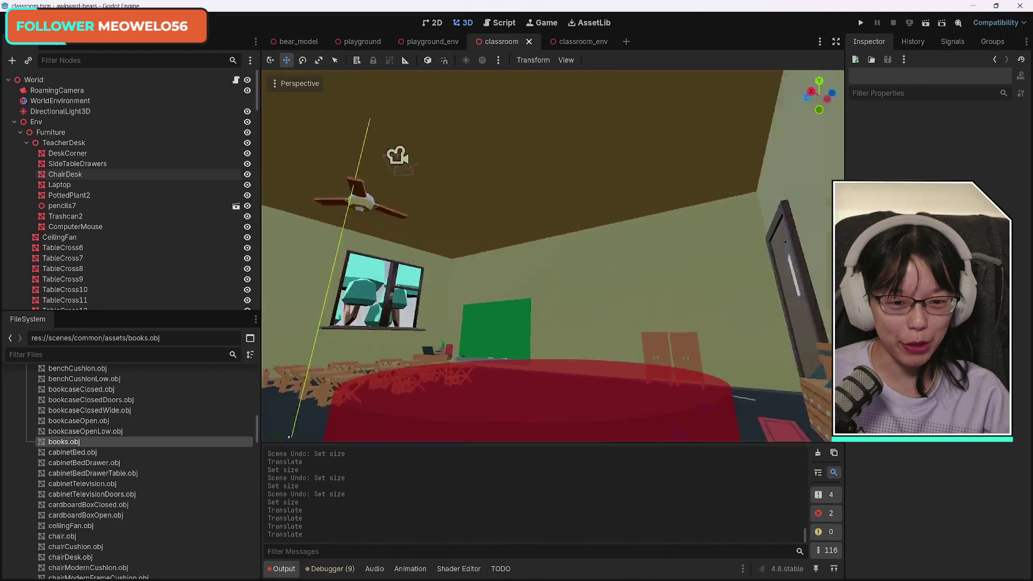
pyautogui.press('s')
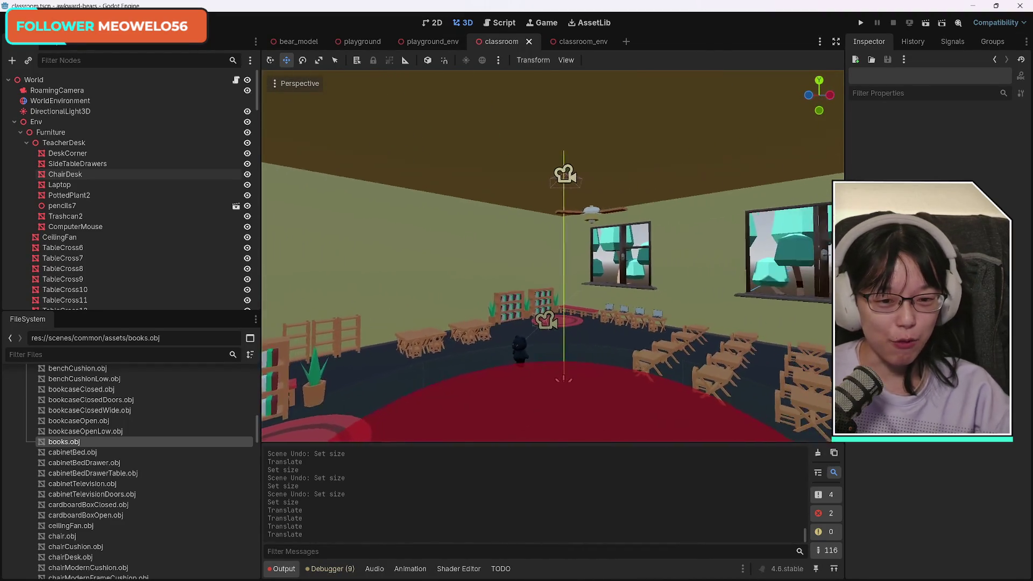
pyautogui.moveTo(592, 290); pyautogui.dragTo(641, 291)
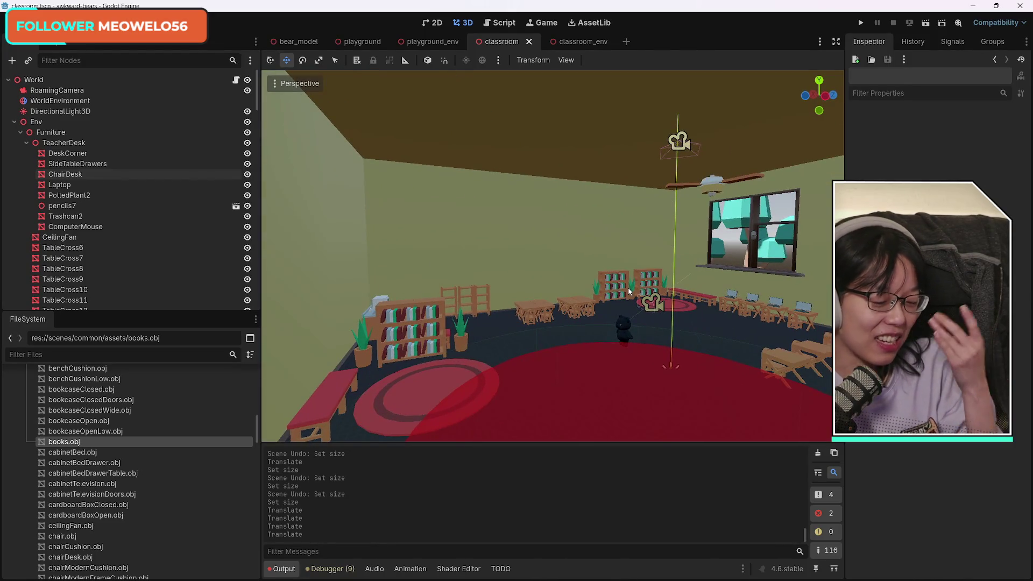
pyautogui.moveTo(589, 276)
pyautogui.mouseDown()
pyautogui.moveTo(511, 276)
pyautogui.moveTo(576, 253)
pyautogui.moveTo(545, 262)
pyautogui.moveTo(581, 264)
pyautogui.moveTo(589, 318)
pyautogui.moveTo(538, 307)
pyautogui.moveTo(540, 317)
pyautogui.moveTo(527, 263)
pyautogui.moveTo(560, 263)
pyautogui.moveTo(530, 248)
pyautogui.moveTo(533, 305)
pyautogui.moveTo(532, 218)
pyautogui.moveTo(544, 229)
pyautogui.moveTo(403, 261)
pyautogui.moveTo(414, 264)
pyautogui.mouseUp()
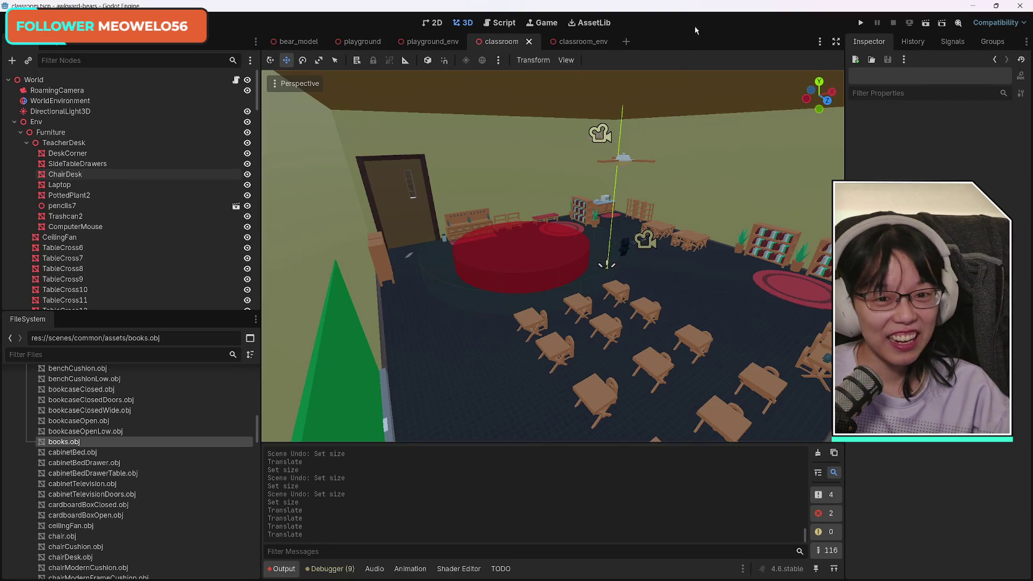
# Bring up the classroom_env scene with its empty ClassroomEnv root node.
pyautogui.click(592, 42)
pyautogui.moveTo(639, 138); pyautogui.dragTo(586, 199)
pyautogui.click(500, 42)
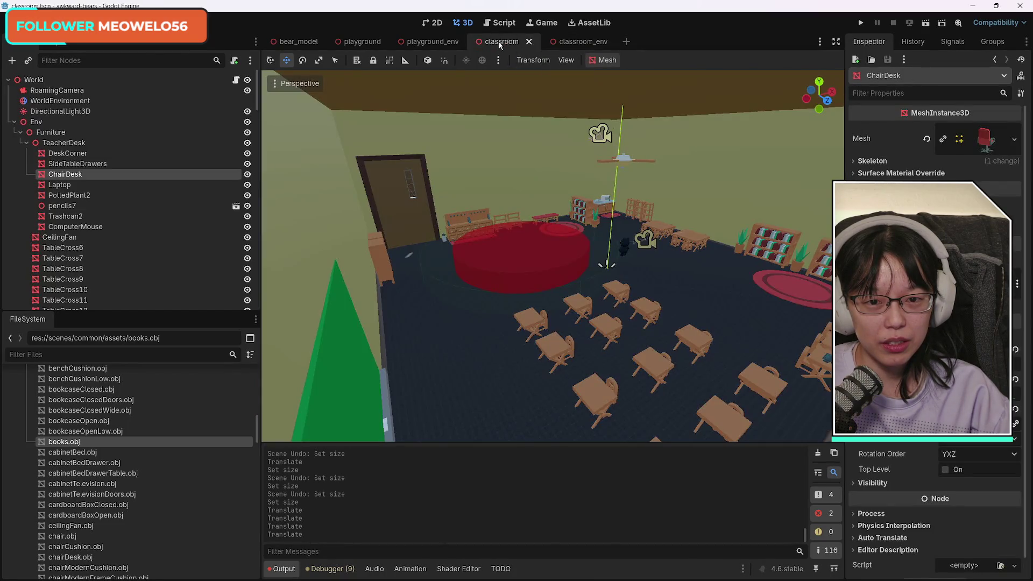
pyautogui.click(560, 42)
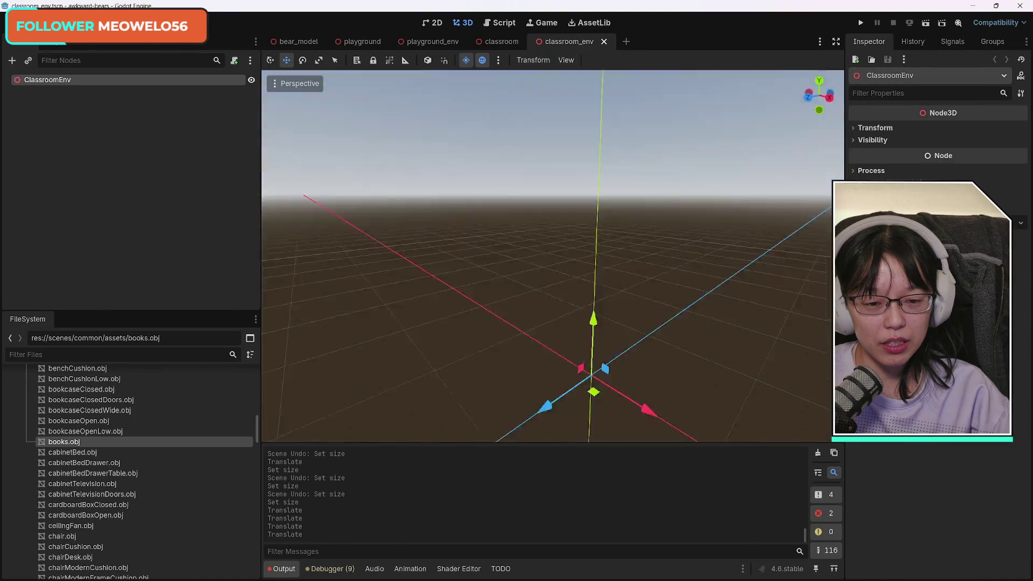
# Orbit the classroom_env viewport from the origin to a level view.
pyautogui.moveTo(552, 256)
pyautogui.mouseDown()
pyautogui.moveTo(529, 215)
pyautogui.moveTo(548, 253)
pyautogui.moveTo(532, 269)
pyautogui.moveTo(552, 264)
pyautogui.moveTo(543, 301)
pyautogui.moveTo(536, 256)
pyautogui.moveTo(377, 319)
pyautogui.mouseUp()
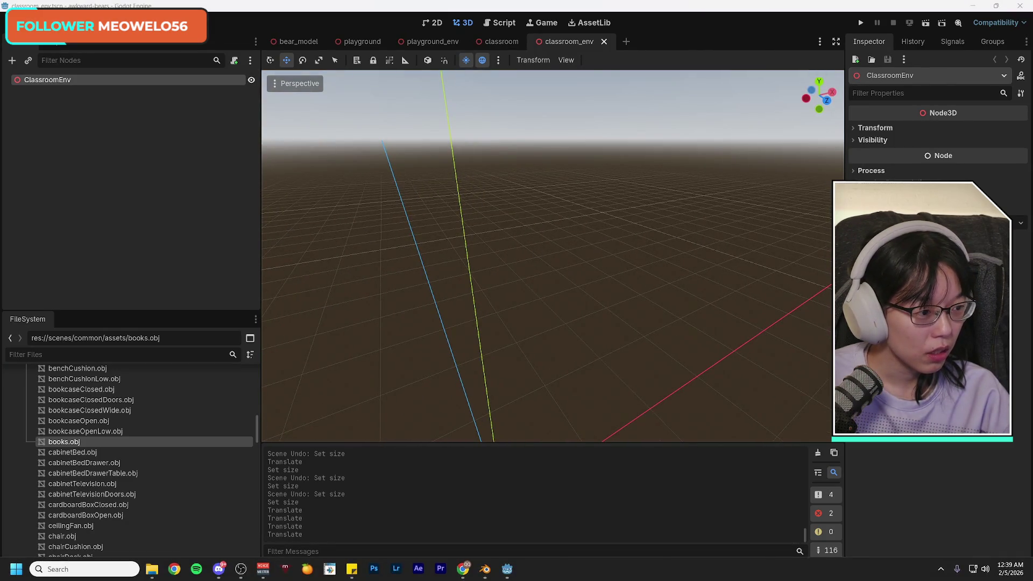
# Open the Awkward Bears document from Google Drive in a new browser tab.
pyautogui.hotkey('alt', 'Tab')
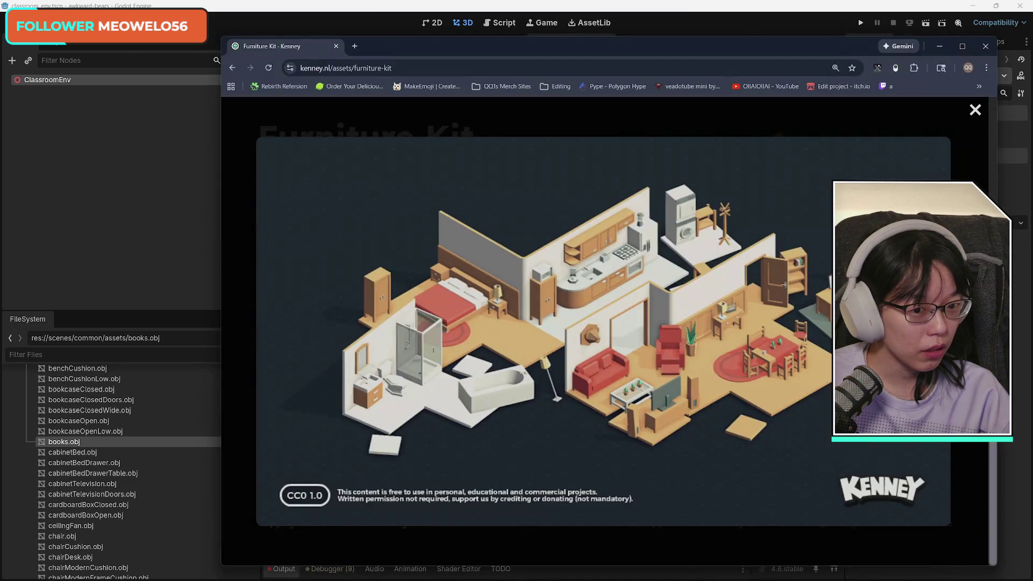
pyautogui.click(354, 46)
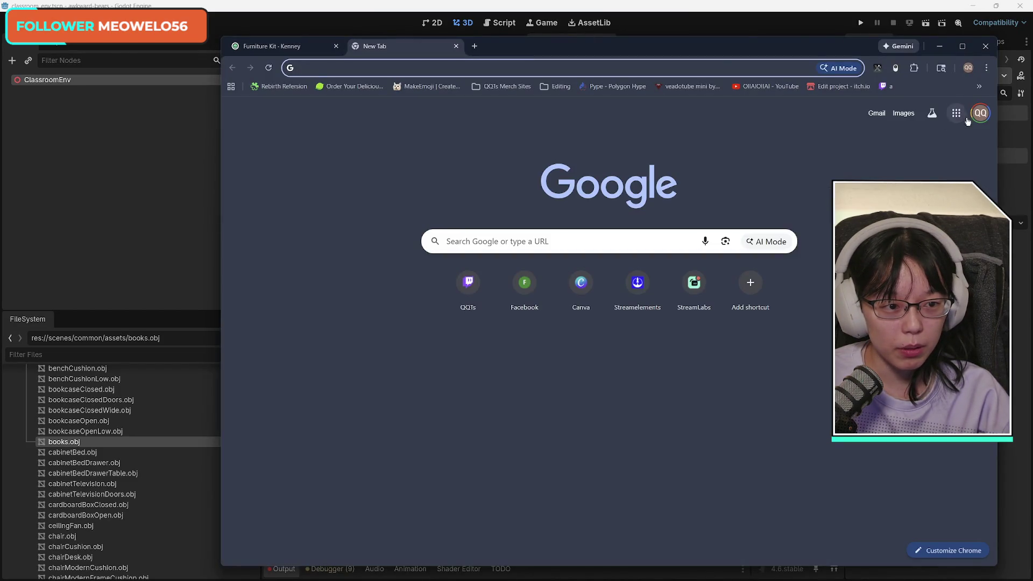
pyautogui.click(980, 113)
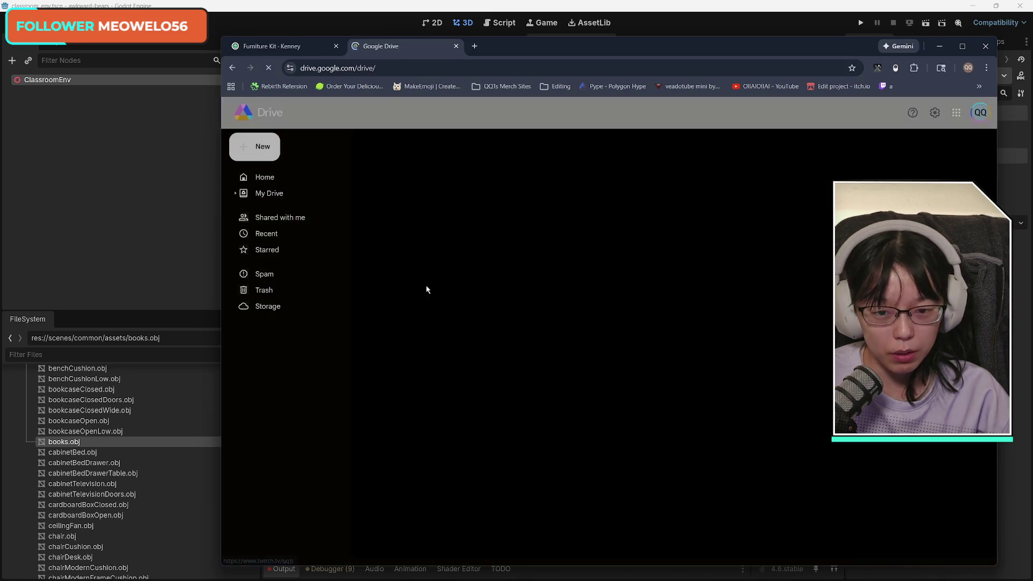
pyautogui.doubleClick(387, 377)
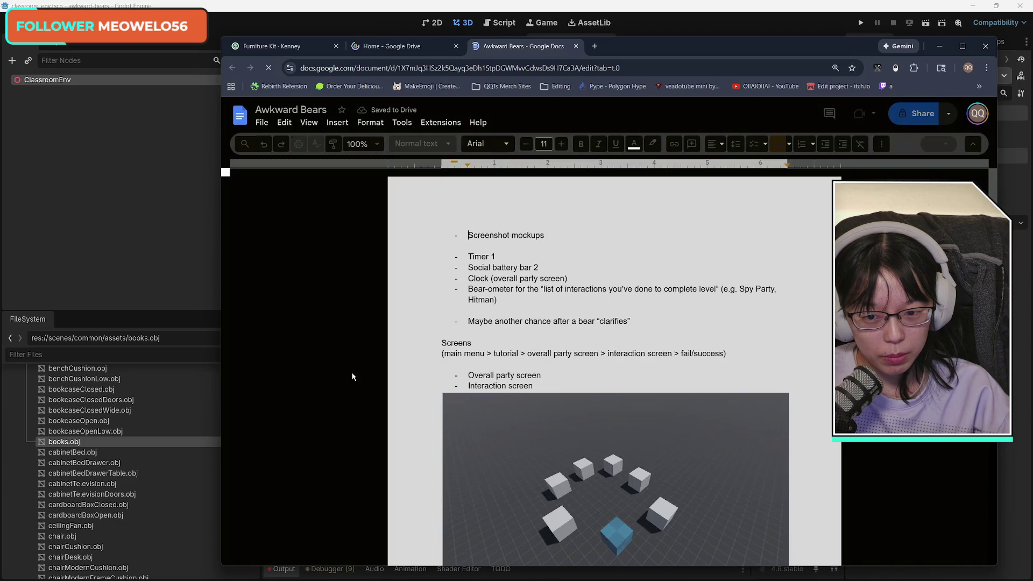
# Go to the Attributions Used tab and follow the Low Poly ClassRoom Sketchfab link.
pyautogui.click(352, 372)
pyautogui.click(304, 376)
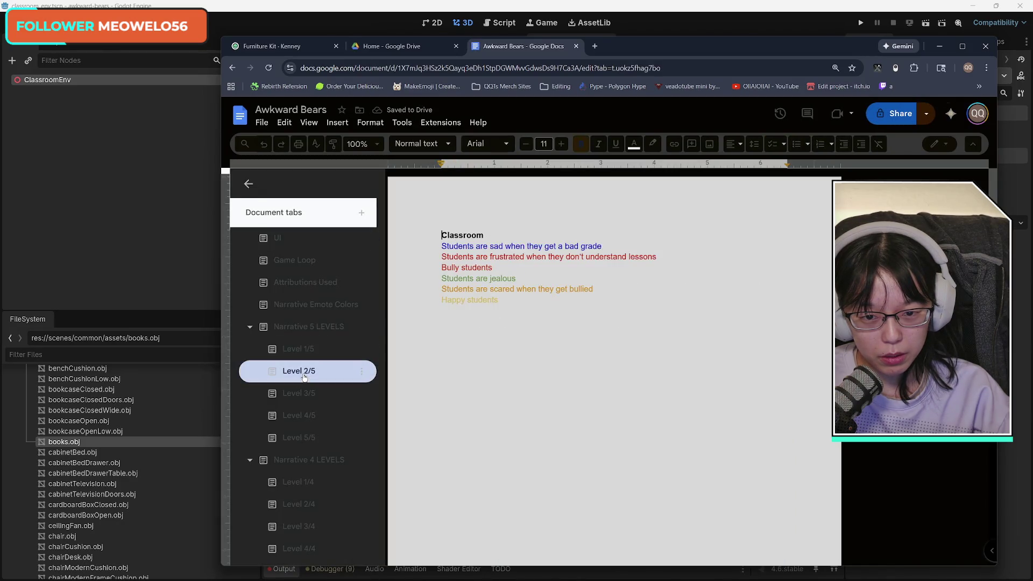
pyautogui.click(305, 282)
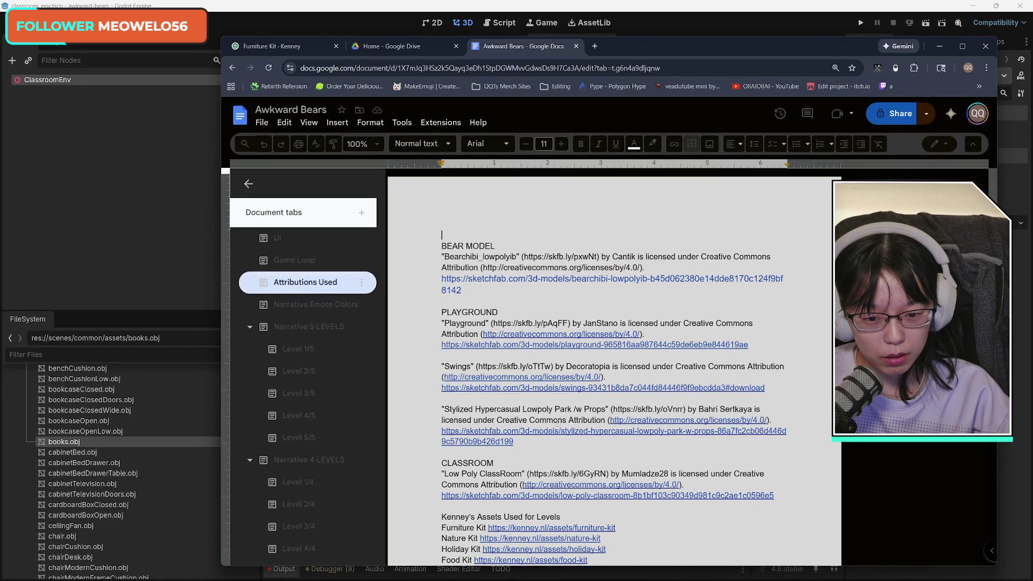
pyautogui.scroll(-2, 559, 420)
pyautogui.click(563, 383)
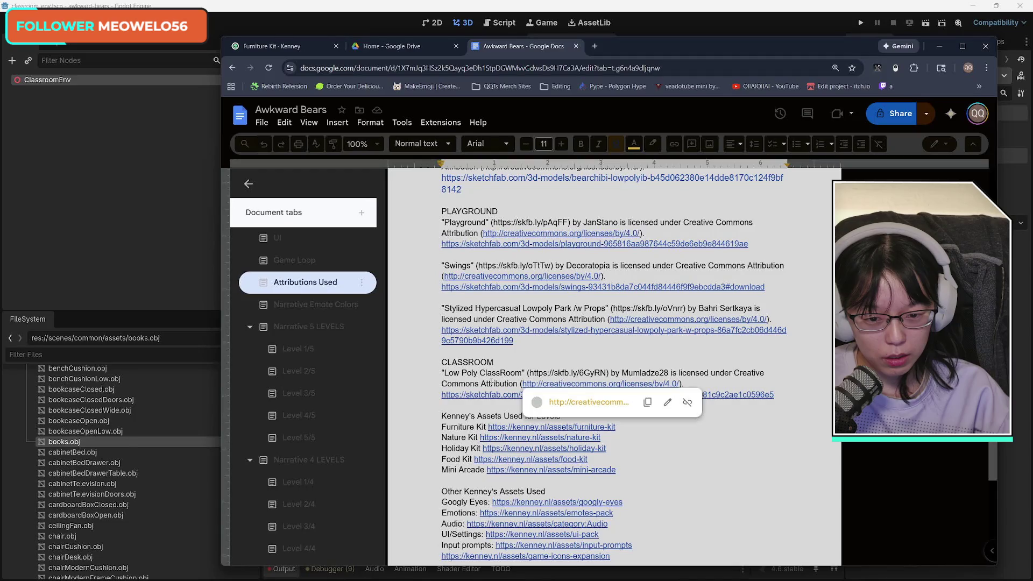
pyautogui.click(505, 395)
pyautogui.click(506, 414)
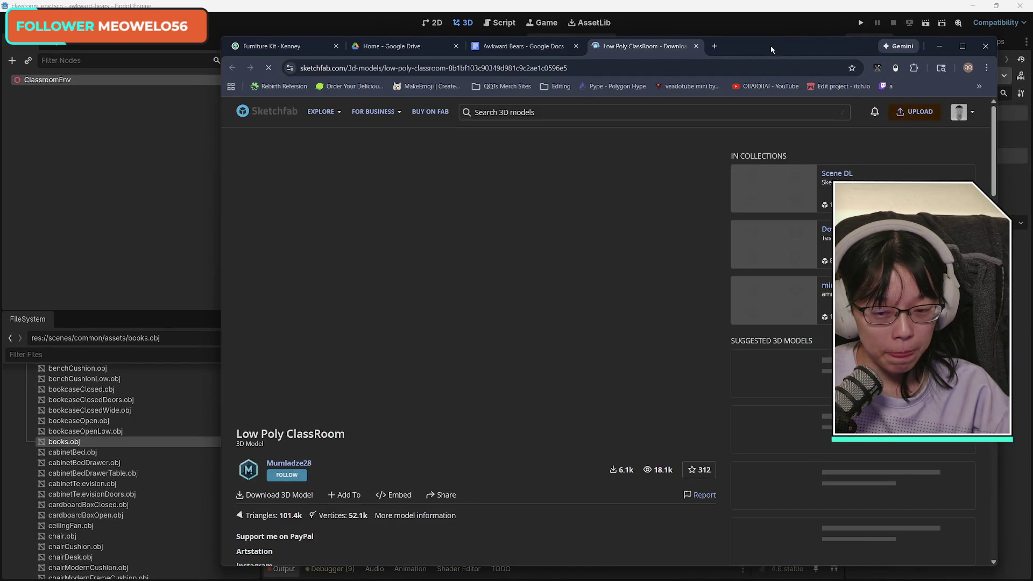
# Orbit the Sketchfab Low Poly ClassRoom model over the desks and window wall, then return to Godot.
pyautogui.moveTo(770, 45); pyautogui.dragTo(769, 39)
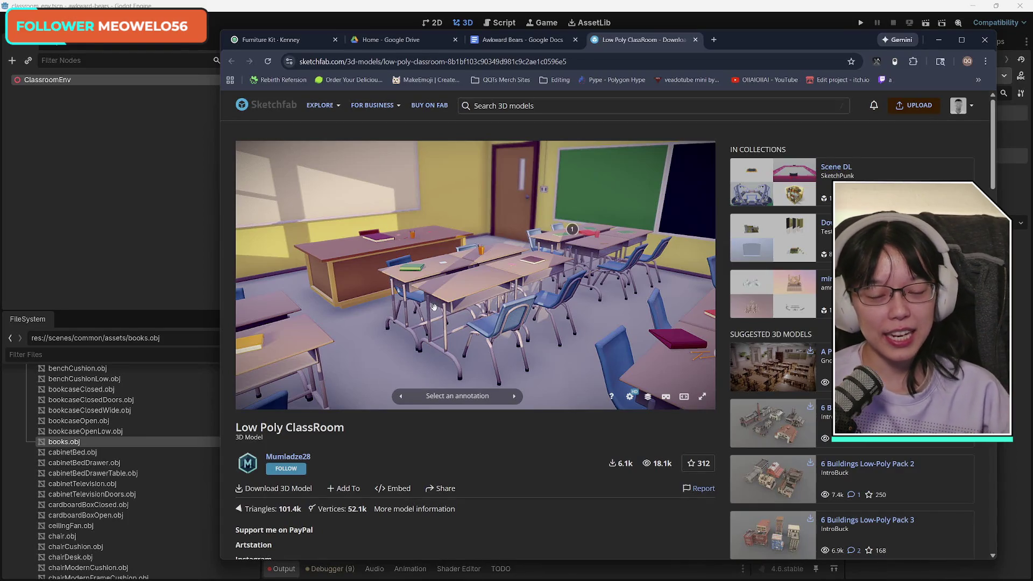
pyautogui.moveTo(531, 264)
pyautogui.mouseDown()
pyautogui.moveTo(415, 407)
pyautogui.moveTo(390, 242)
pyautogui.moveTo(393, 316)
pyautogui.moveTo(444, 330)
pyautogui.mouseUp()
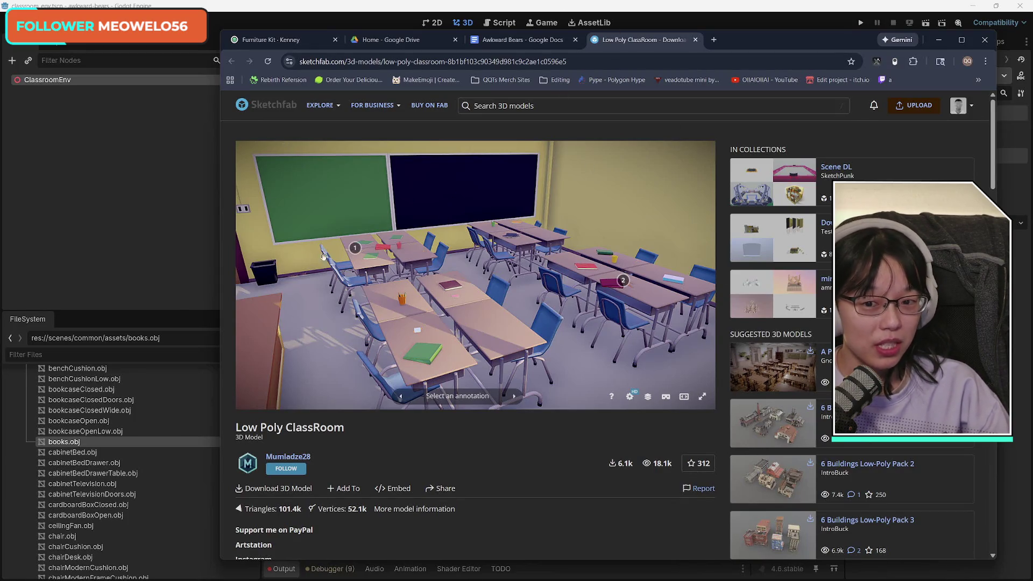
pyautogui.moveTo(540, 282)
pyautogui.mouseDown()
pyautogui.moveTo(379, 270)
pyautogui.moveTo(154, 283)
pyautogui.mouseUp()
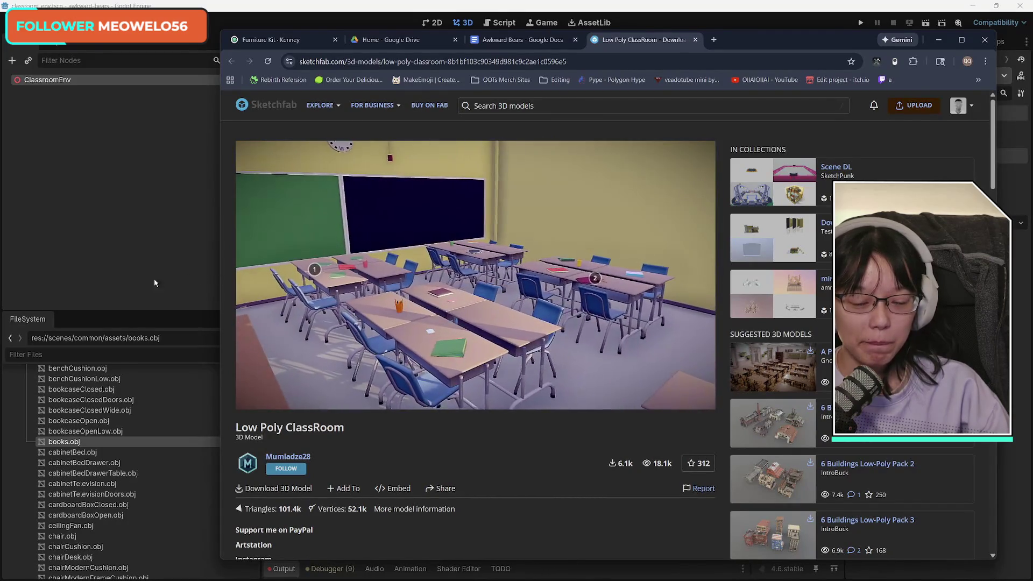
pyautogui.click(720, 14)
# Compare the Godot classroom scene against the Sketchfab reference classroom in Chrome.
pyautogui.click(502, 40)
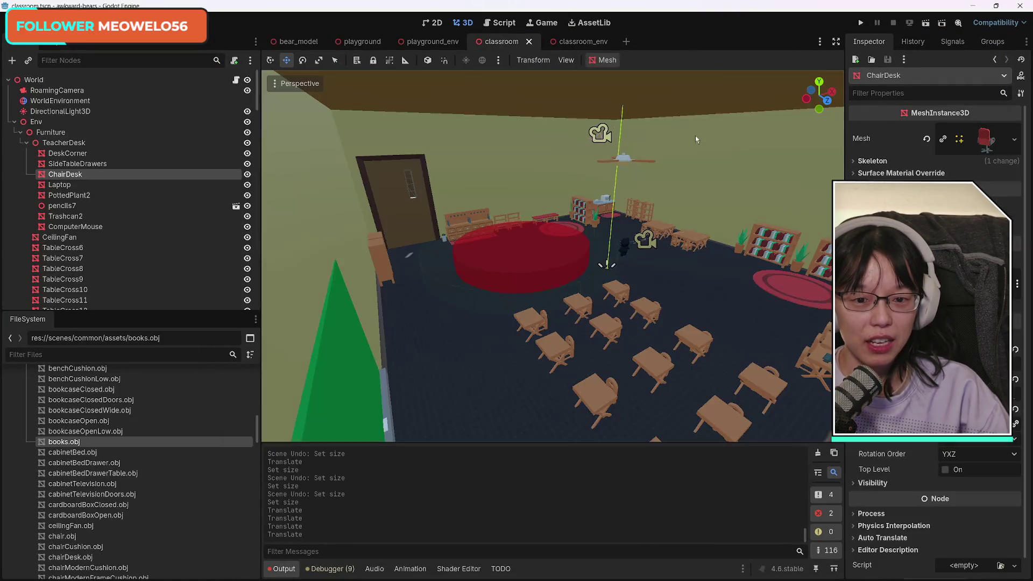
pyautogui.moveTo(621, 298)
pyautogui.mouseDown()
pyautogui.moveTo(594, 295)
pyautogui.moveTo(591, 274)
pyautogui.moveTo(594, 301)
pyautogui.moveTo(591, 285)
pyautogui.mouseUp()
pyautogui.moveTo(520, 577)
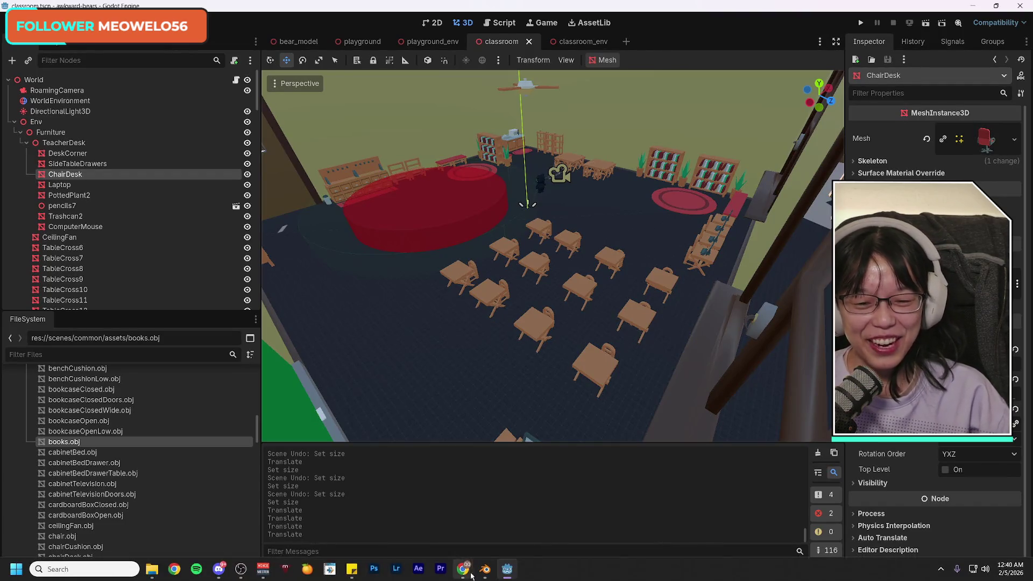
pyautogui.moveTo(463, 573)
pyautogui.click(487, 549)
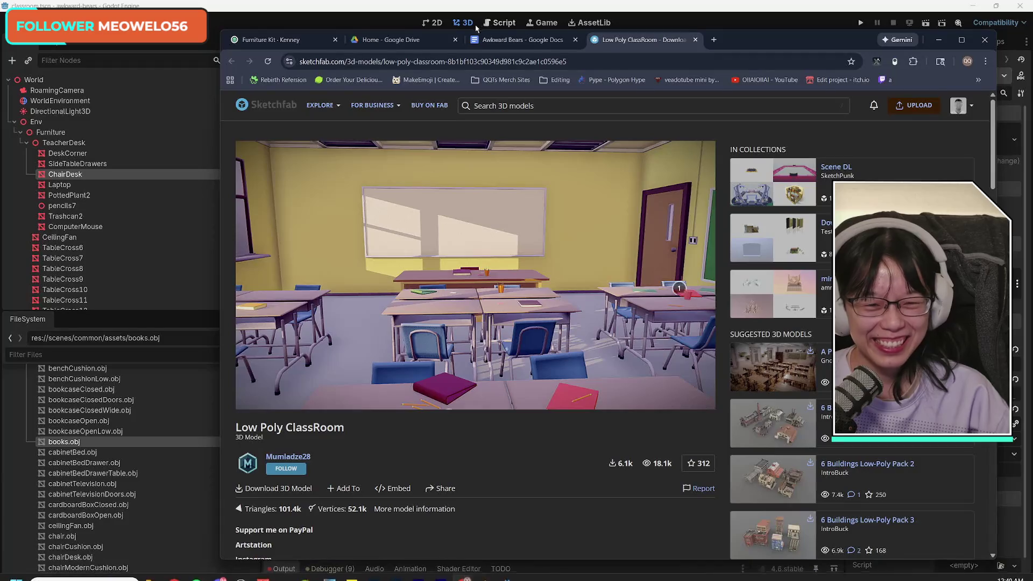
pyautogui.click(940, 42)
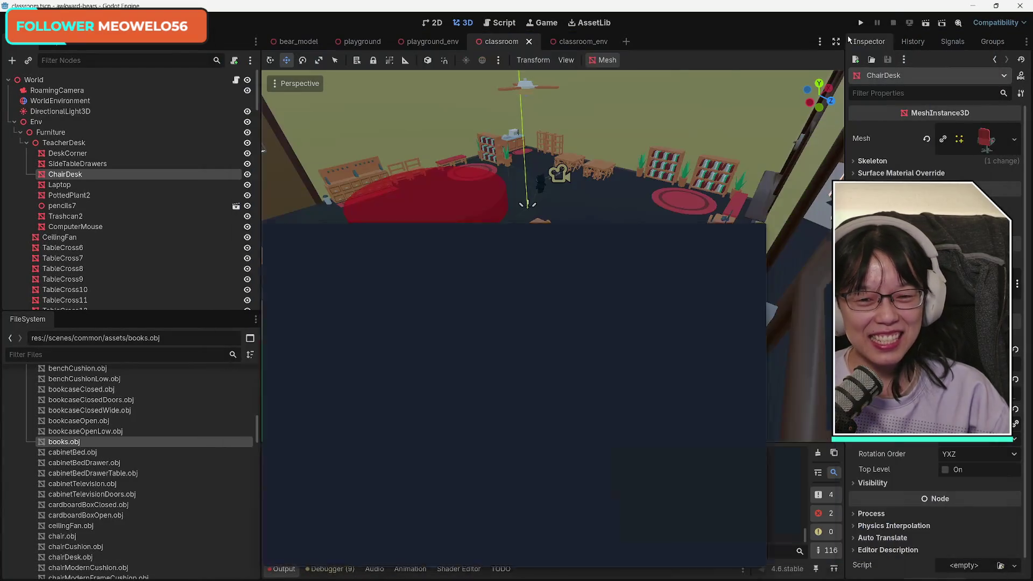
# Fly to a classroom overview, recheck the reference, and save the scene.
pyautogui.press('w')
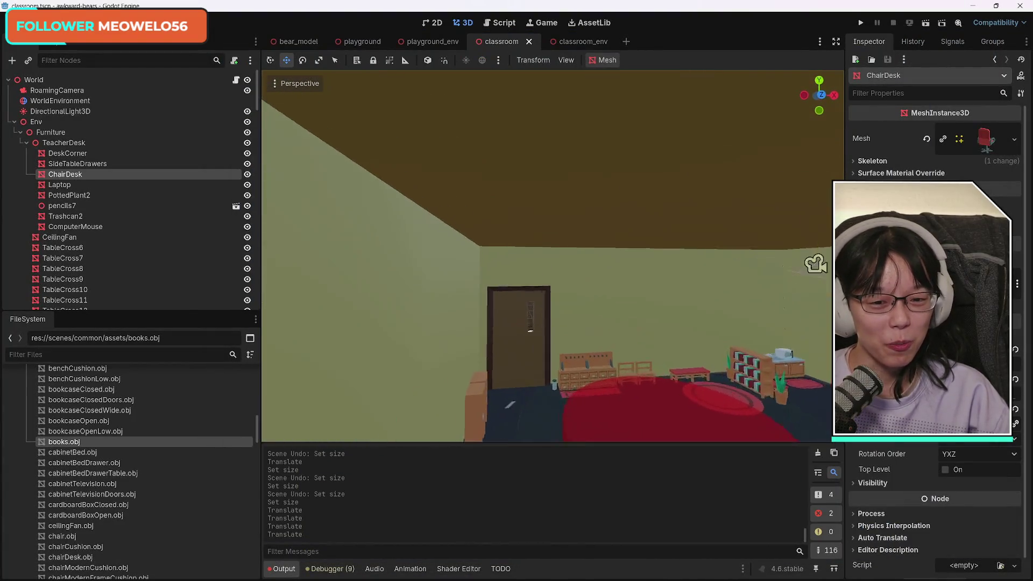
pyautogui.press('a')
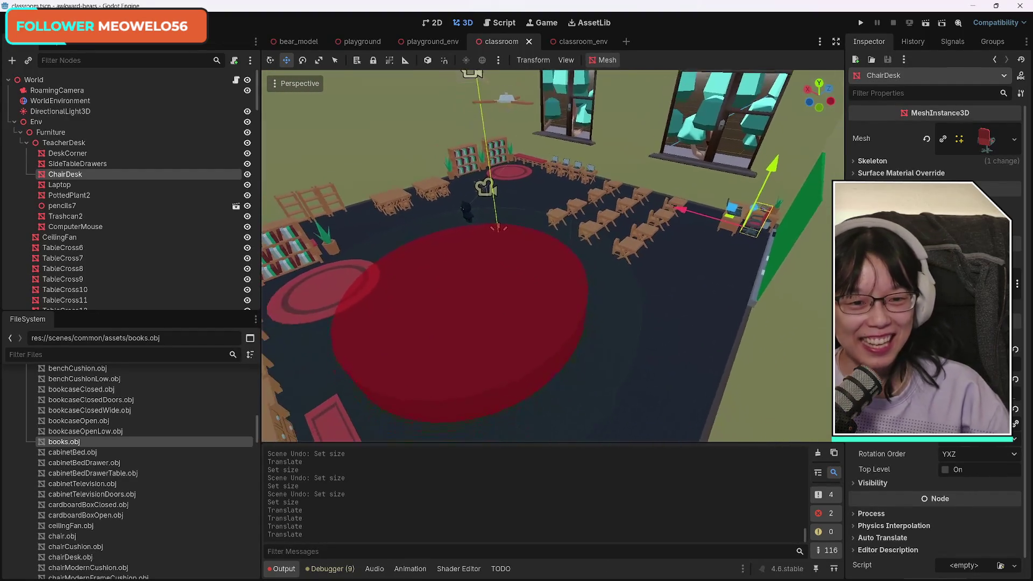
pyautogui.hotkey('alt', 'Tab')
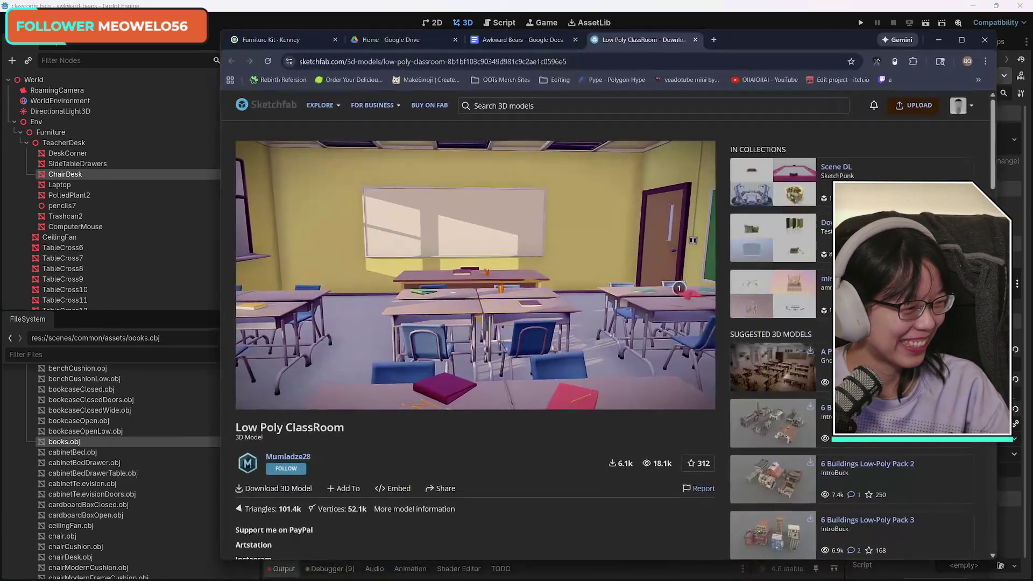
pyautogui.click(526, 3)
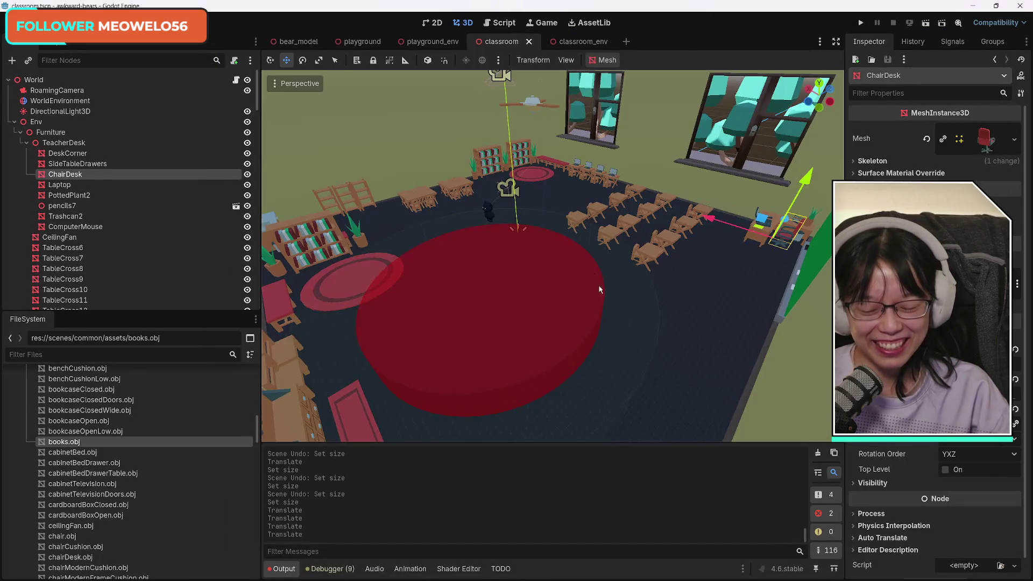
pyautogui.hotkey('ctrl', 's')
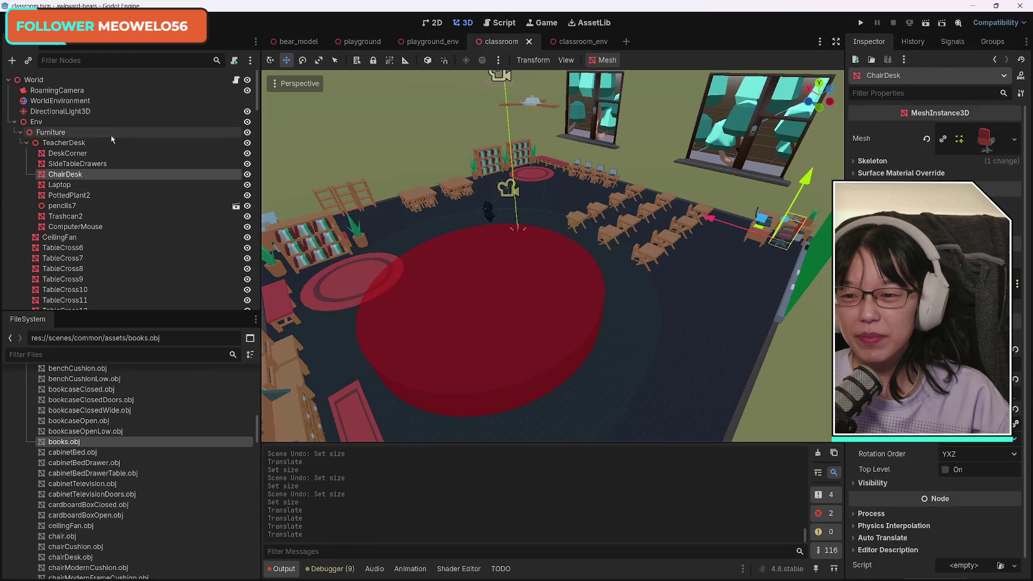
# Collapse TeacherDesk and Furniture in the Scene dock, then run the awkward-bears project.
pyautogui.click(27, 143)
pyautogui.click(22, 134)
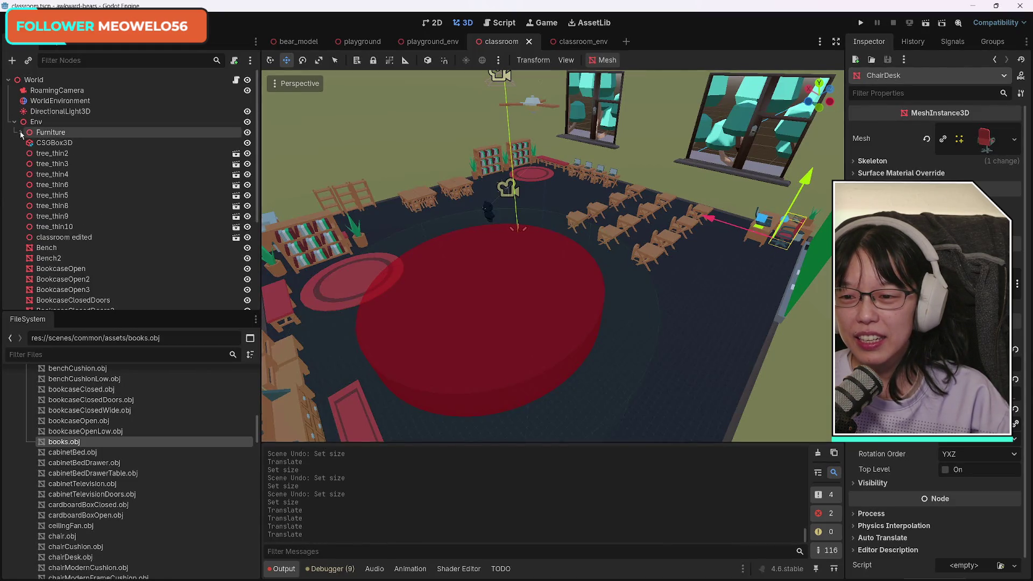
pyautogui.scroll(-5, 129, 226)
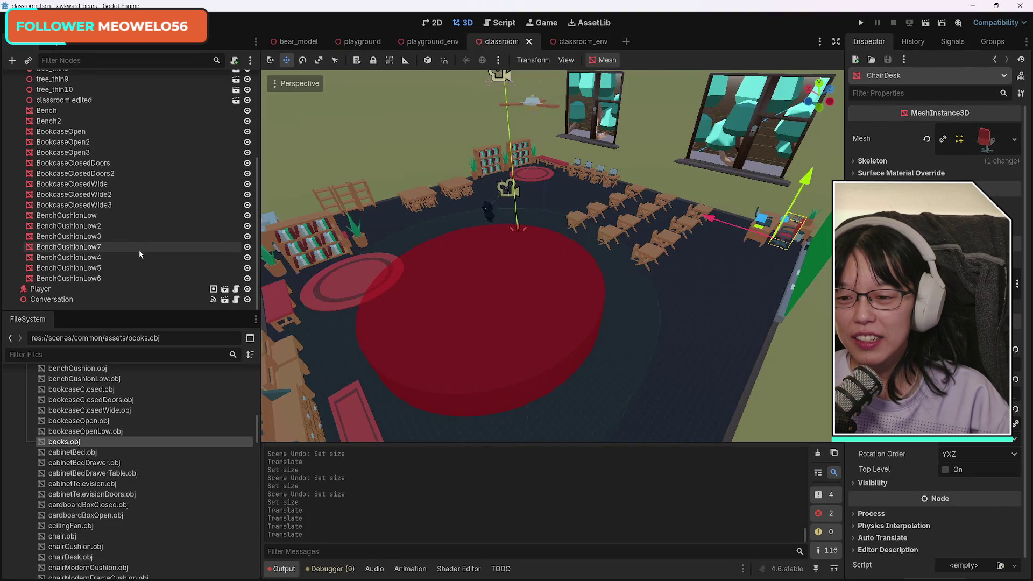
pyautogui.scroll(5, 139, 254)
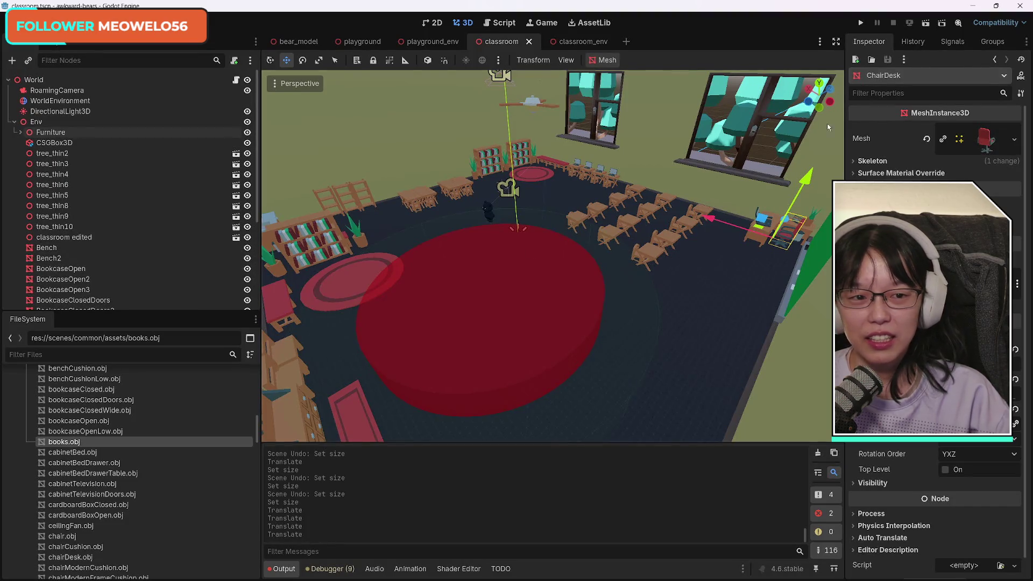
pyautogui.click(926, 24)
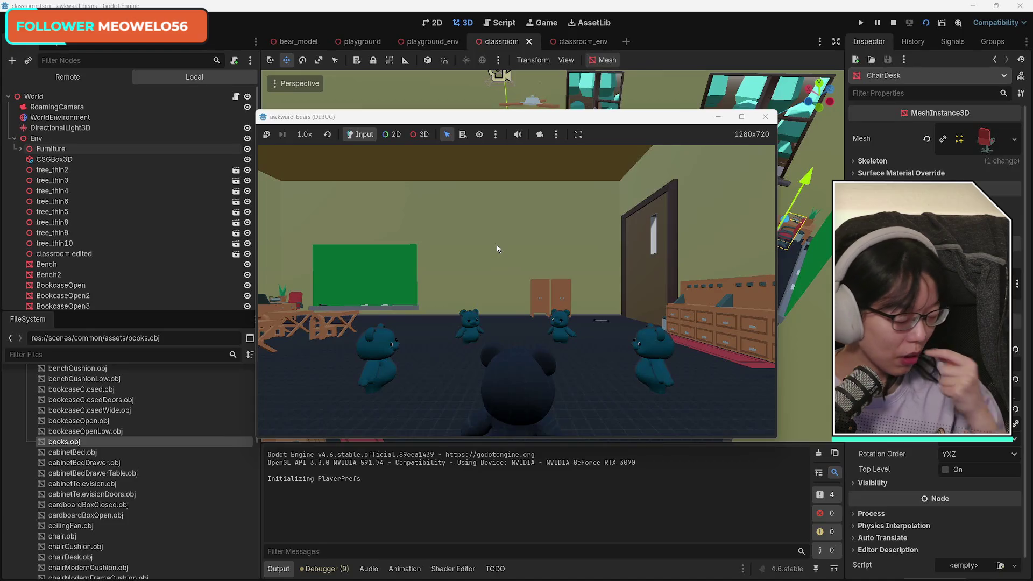
# Switch the running game to the overhead camera showing bears across the classroom floor.
pyautogui.click(604, 360)
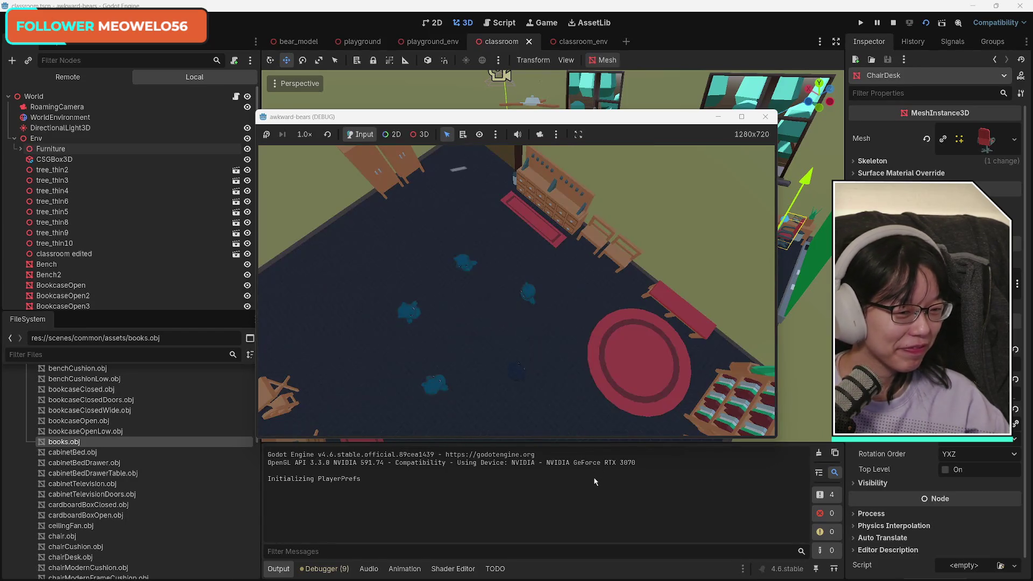
pyautogui.press('d')
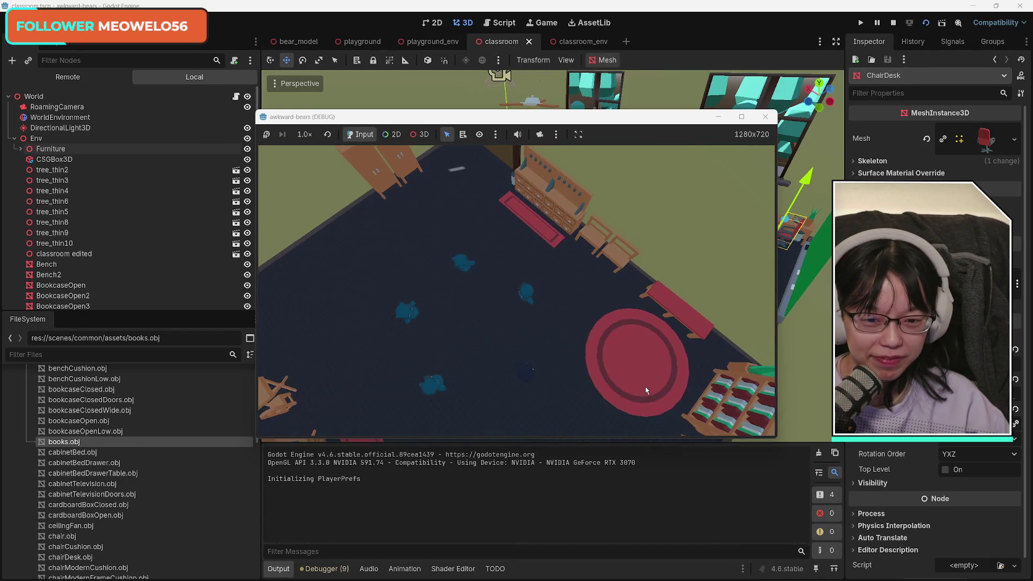
pyautogui.press('s')
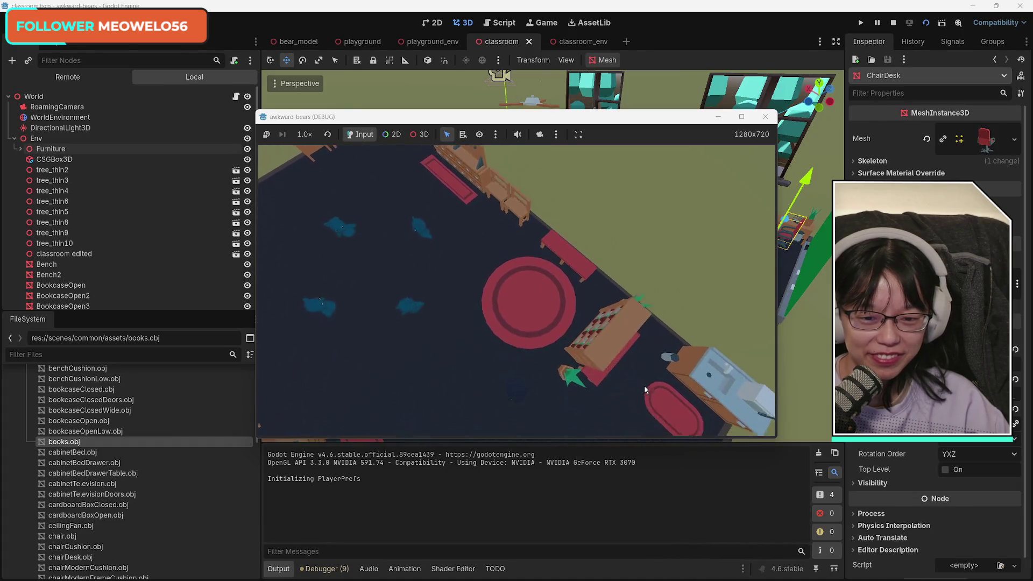
pyautogui.press('a')
pyautogui.press('a')
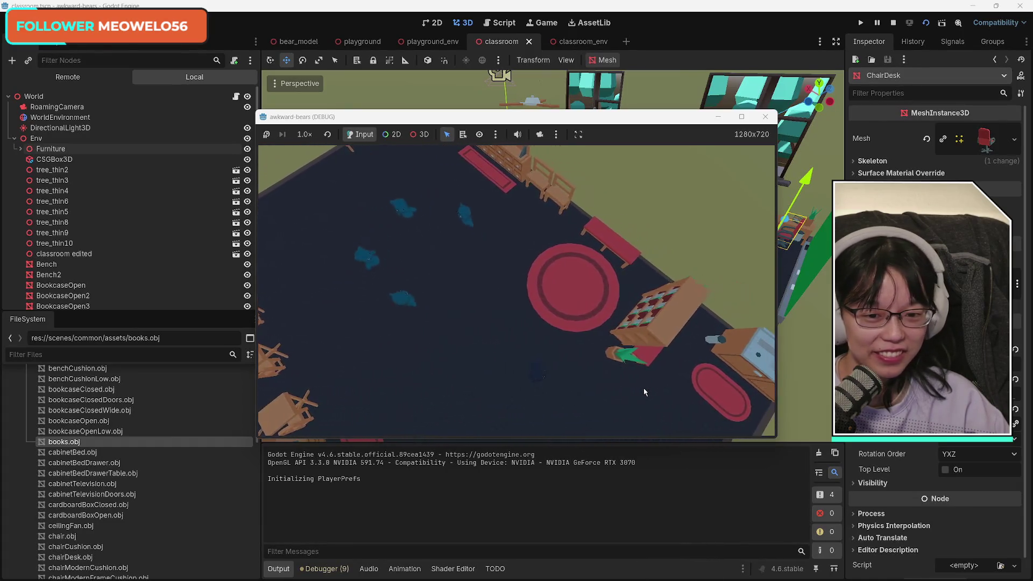
pyautogui.press('c')
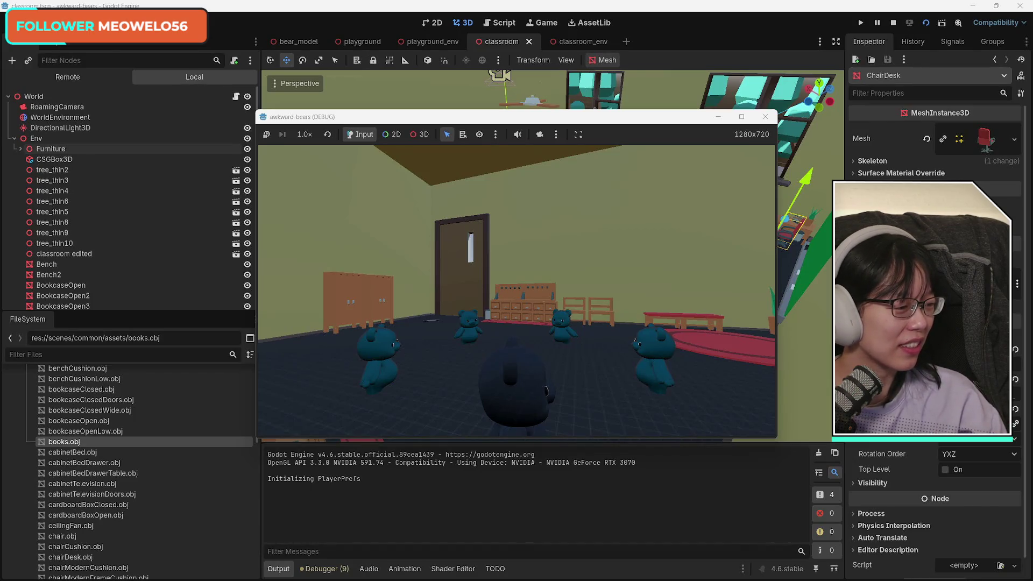
pyautogui.click(627, 334)
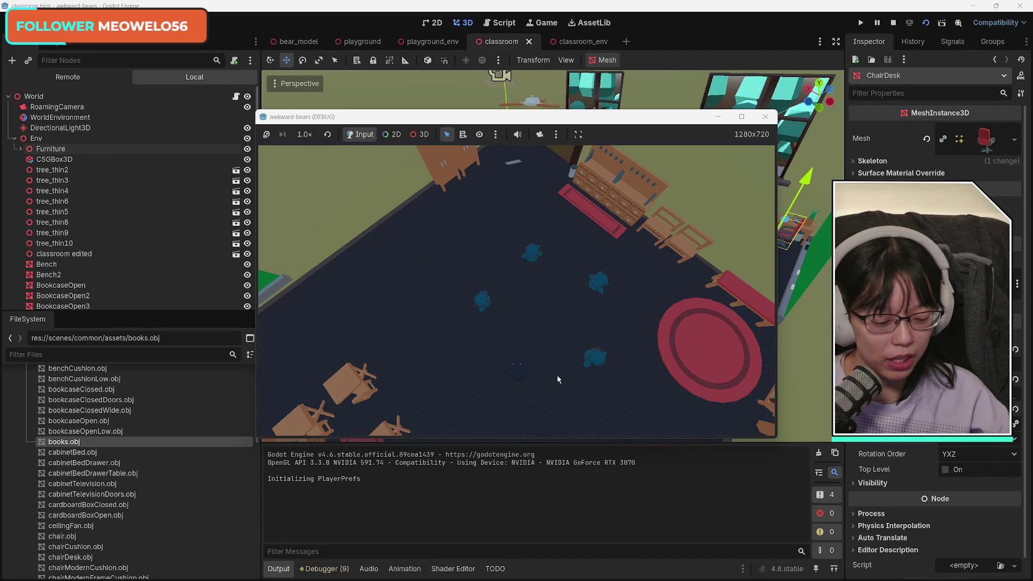
pyautogui.press('a')
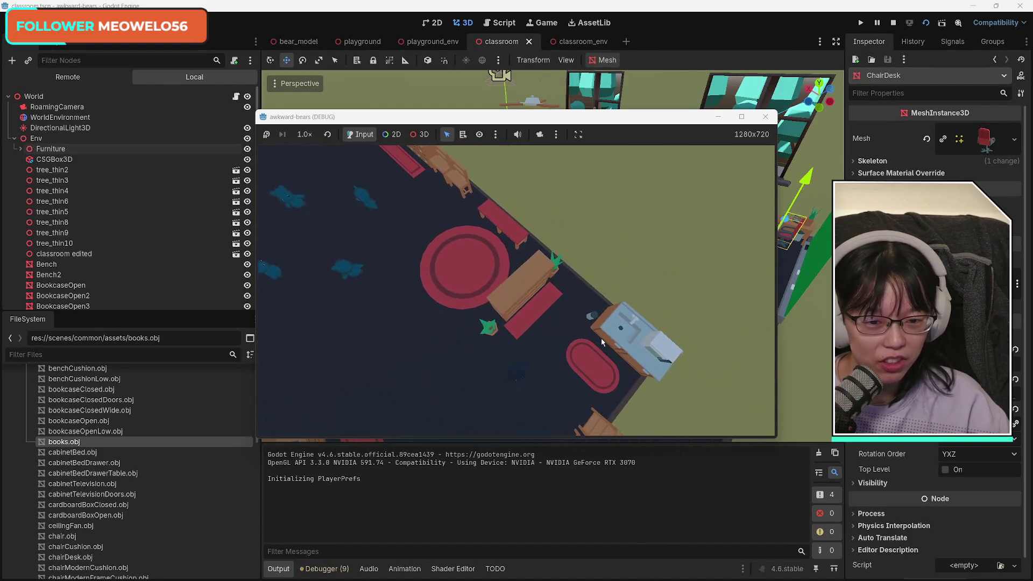
# Close the debug game window to stop the awkward-bears run.
pyautogui.click(764, 118)
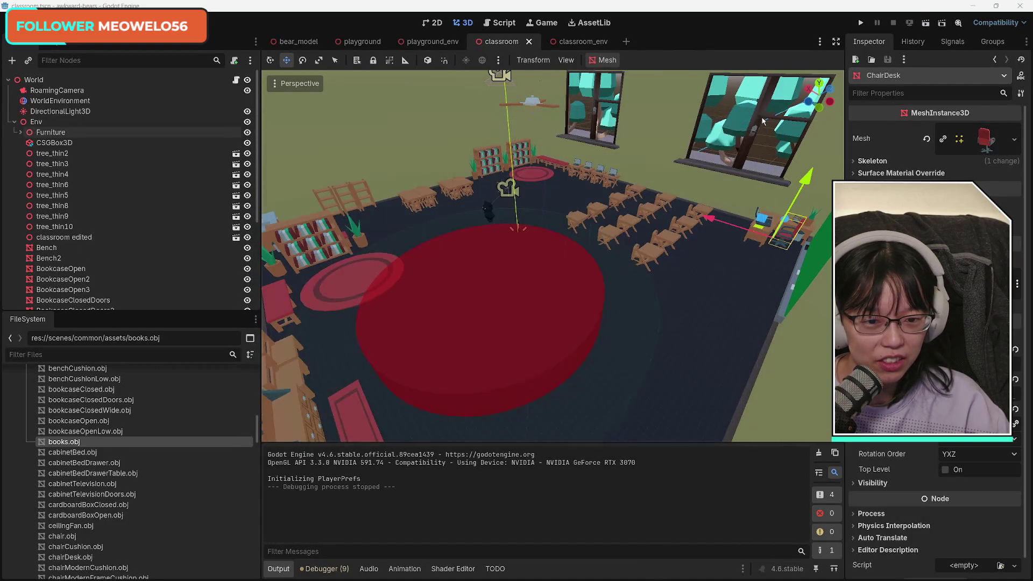
# Turn the Trashcan beside the kitchen cabinet about 20 degrees and revert its scale.
pyautogui.rightClick(620, 289)
pyautogui.press('w')
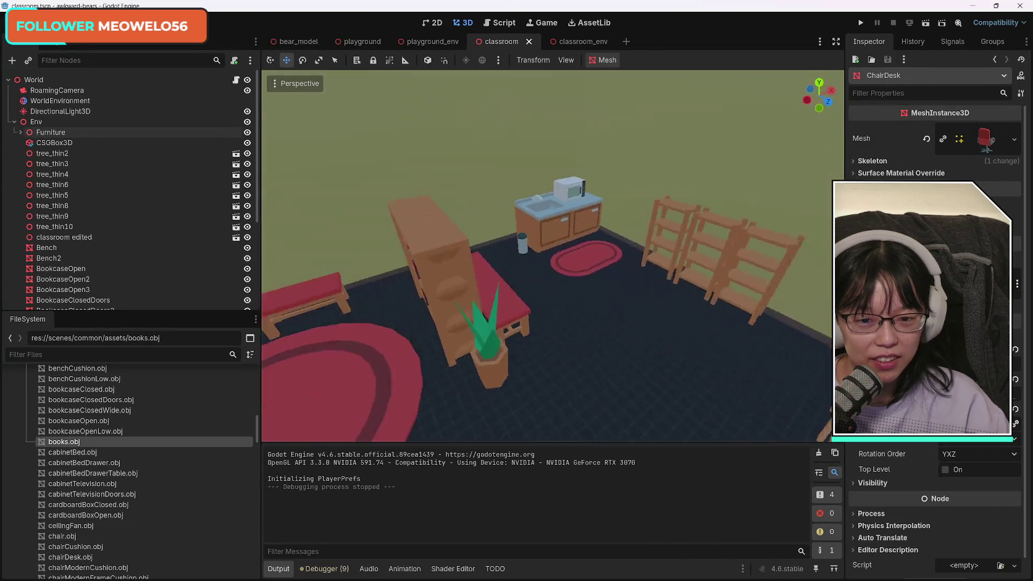
pyautogui.press('w')
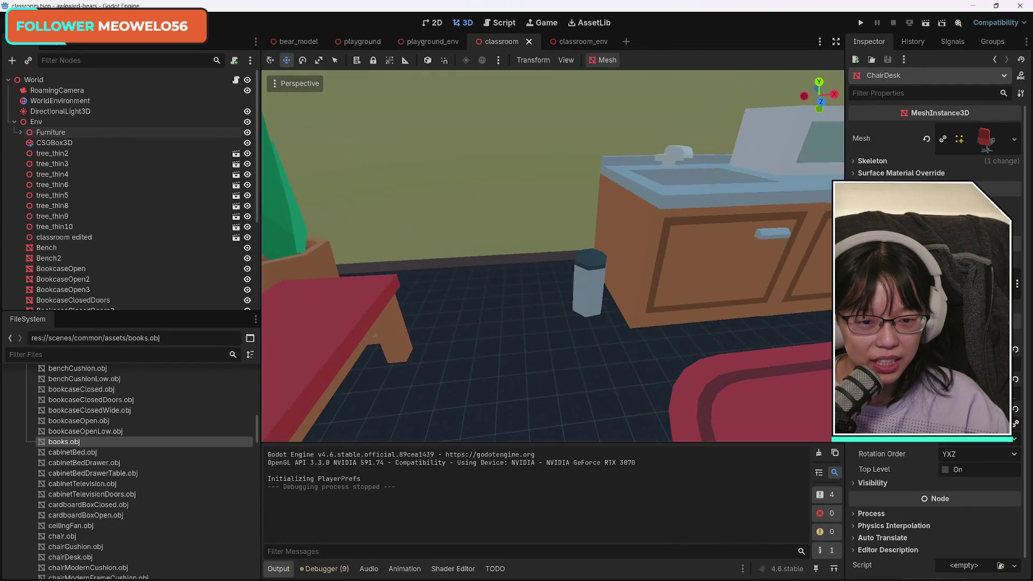
pyautogui.click(554, 295)
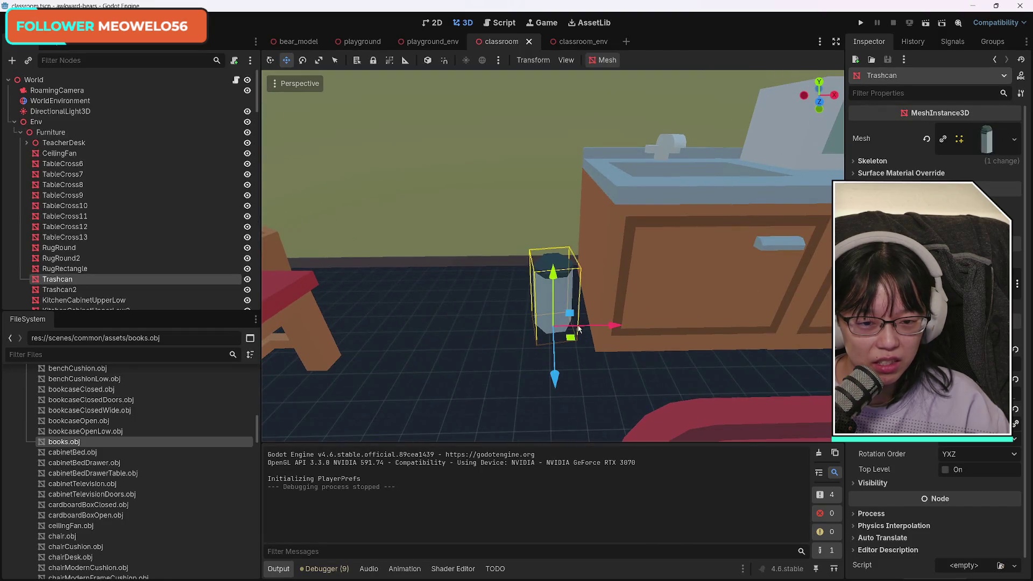
pyautogui.press('e')
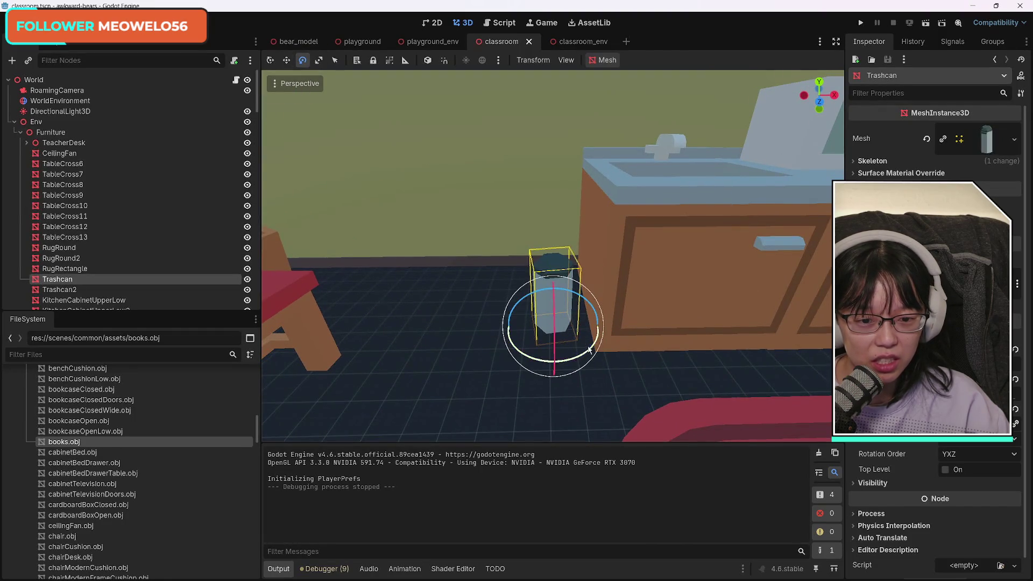
pyautogui.moveTo(589, 349)
pyautogui.mouseDown()
pyautogui.moveTo(538, 358)
pyautogui.moveTo(461, 344)
pyautogui.moveTo(688, 349)
pyautogui.moveTo(595, 316)
pyautogui.moveTo(553, 277)
pyautogui.moveTo(488, 295)
pyautogui.moveTo(558, 357)
pyautogui.mouseUp()
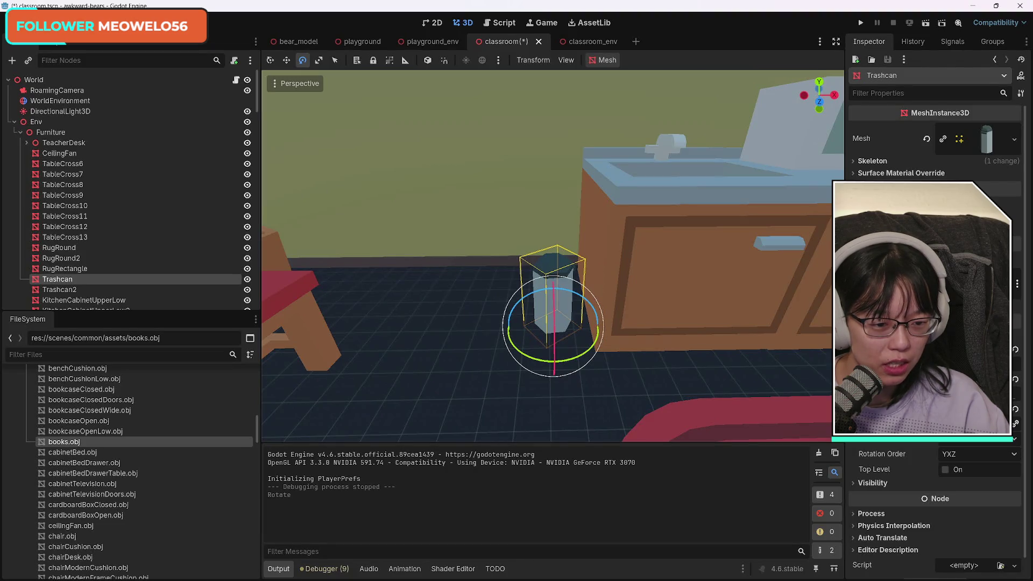
pyautogui.click(1015, 410)
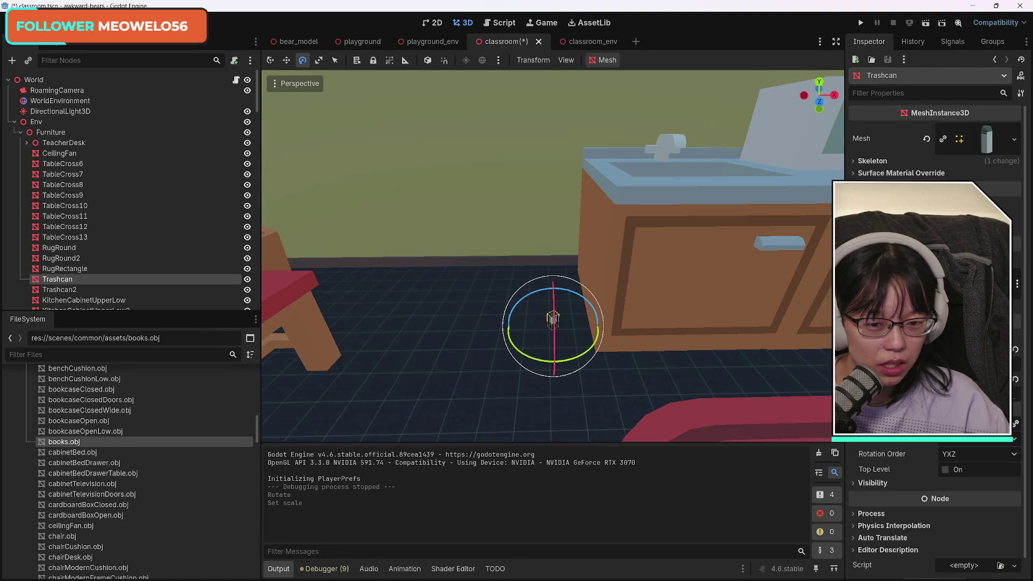
pyautogui.press('Return')
pyautogui.hotkey('ctrl', 'z')
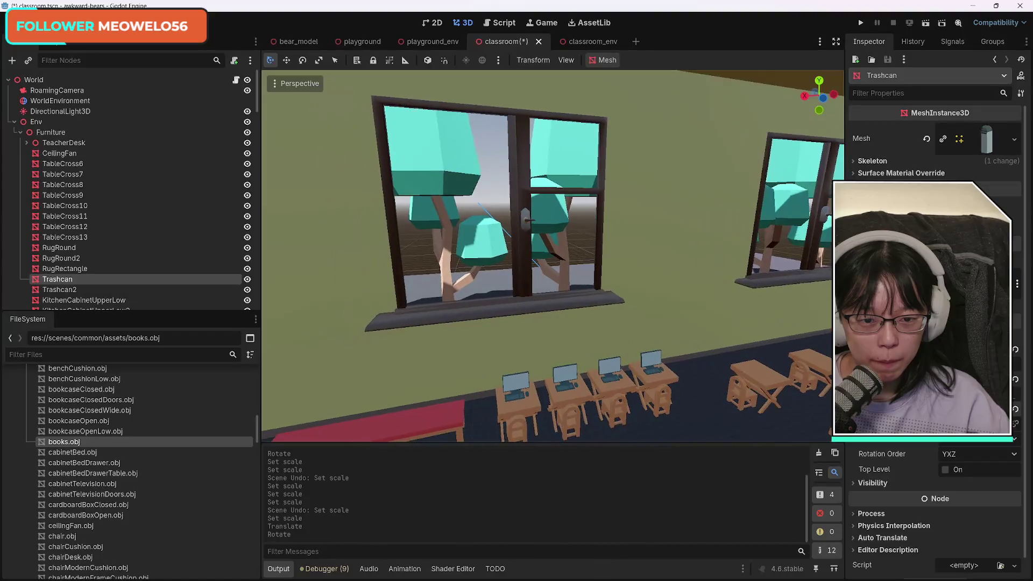
# Fly the camera toward the cabinet by the door, then save the classroom scene with Ctrl+S.
pyautogui.press('w')
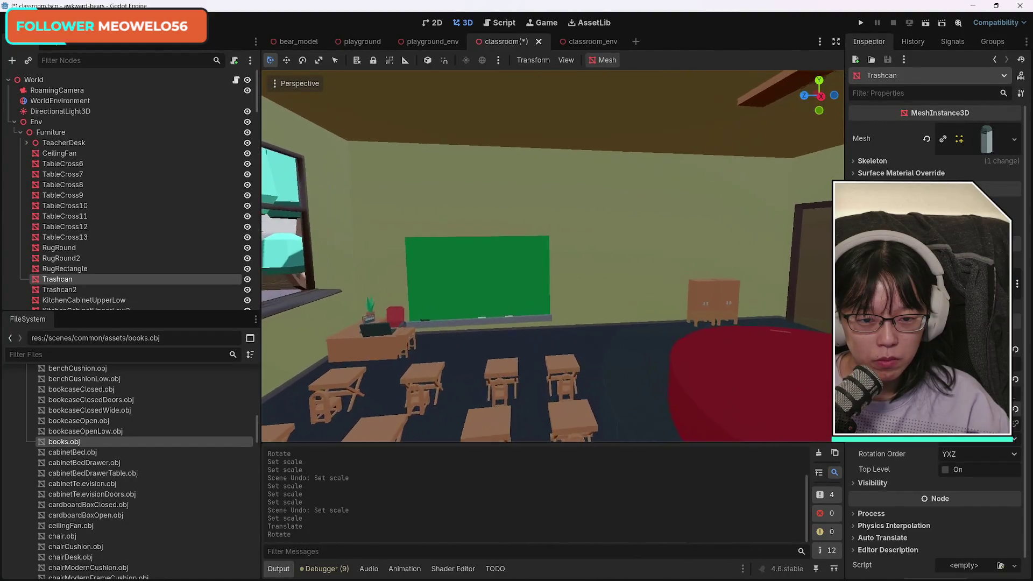
pyautogui.press('d')
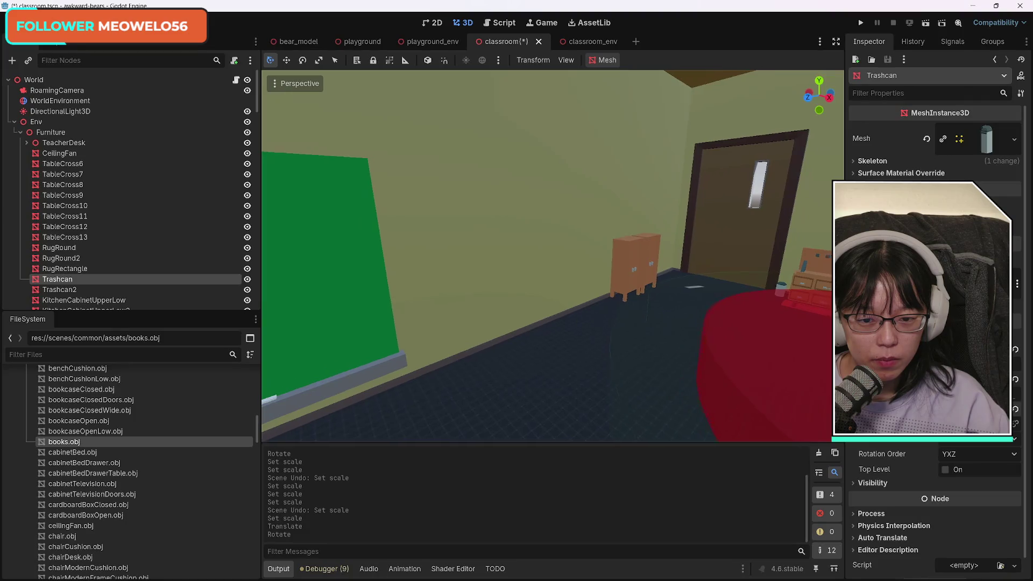
pyautogui.press('w')
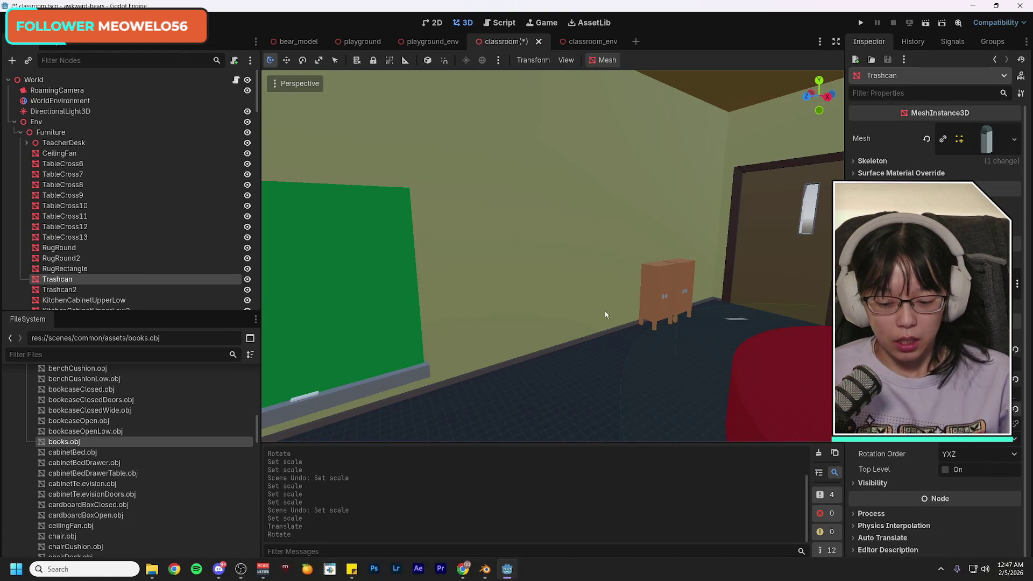
pyautogui.hotkey('ctrl', 's')
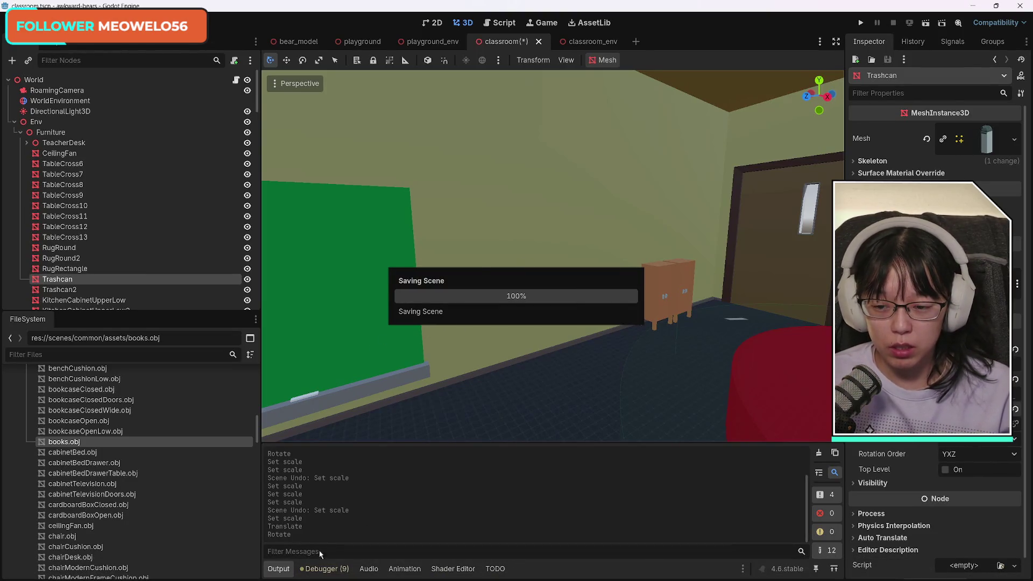
# Switch to Photoshop and bring up the New Document dialog preset to 8.5 x 11 in at 300 ppi.
pyautogui.moveTo(219, 570)
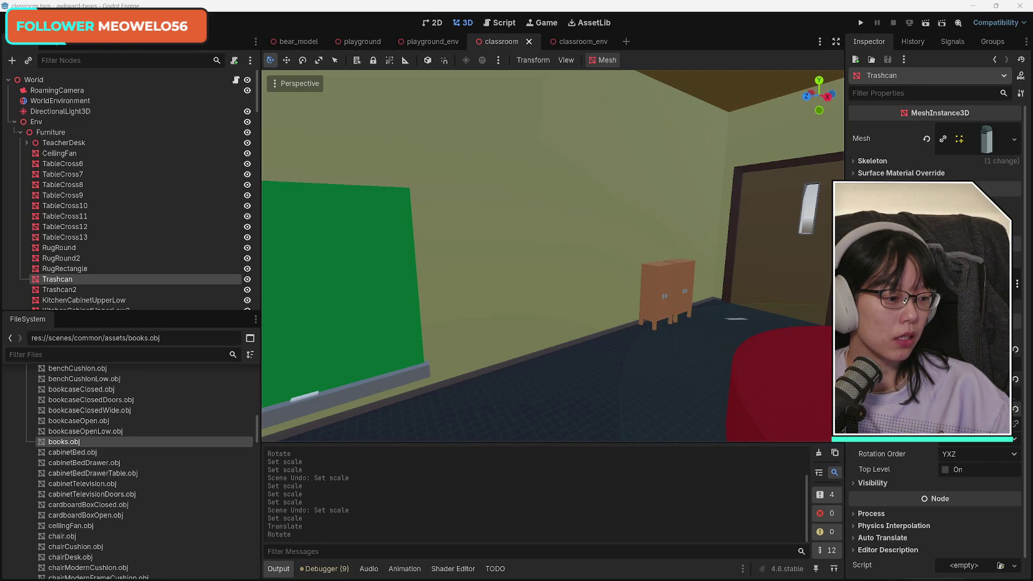
pyautogui.moveTo(516, 580)
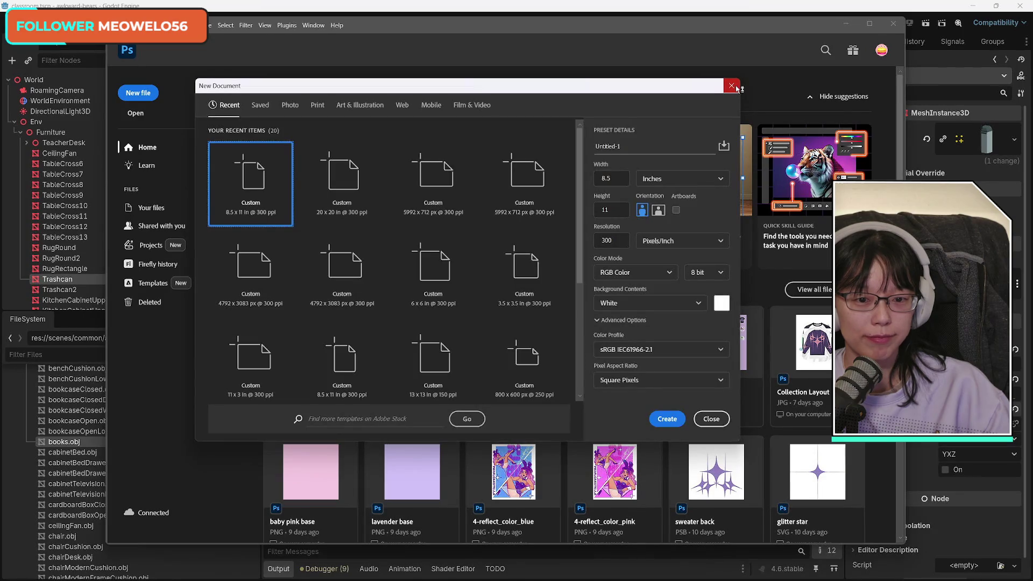
# Create an 11 × 11 inch document and crop its top twice down to 3300 × 2253 pixels.
pyautogui.click(621, 177)
pyautogui.write('11')
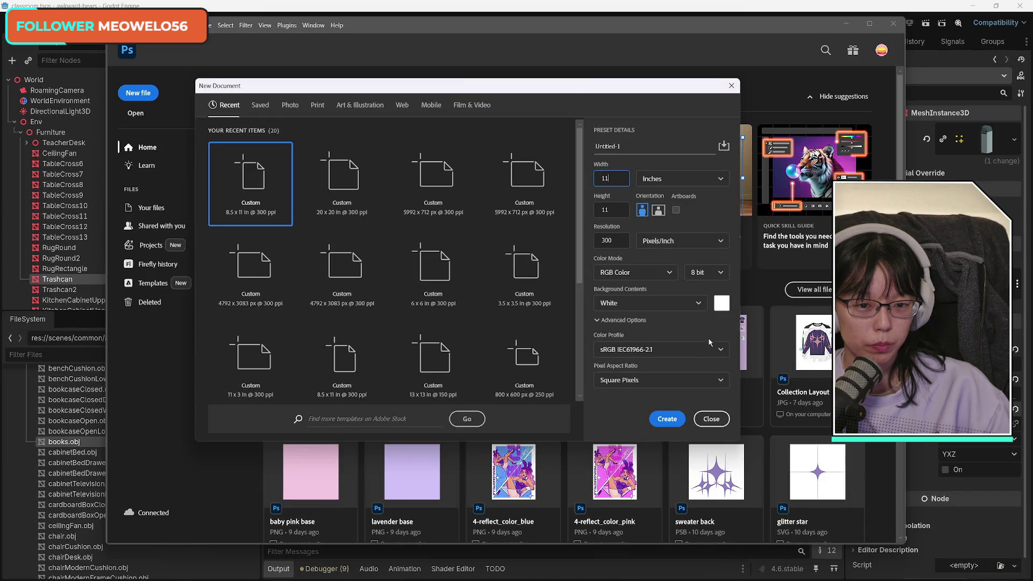
pyautogui.click(668, 418)
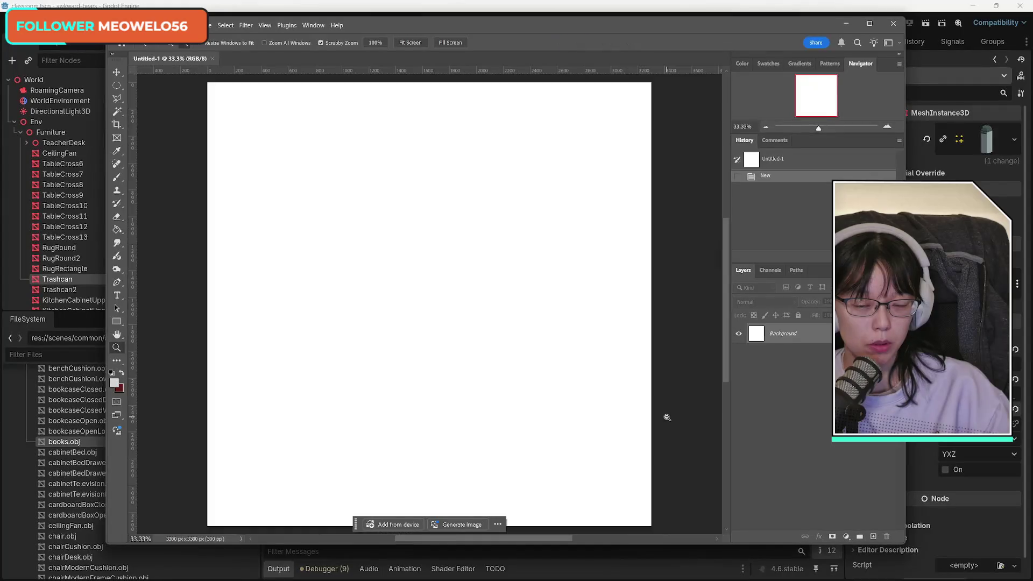
pyautogui.click(117, 124)
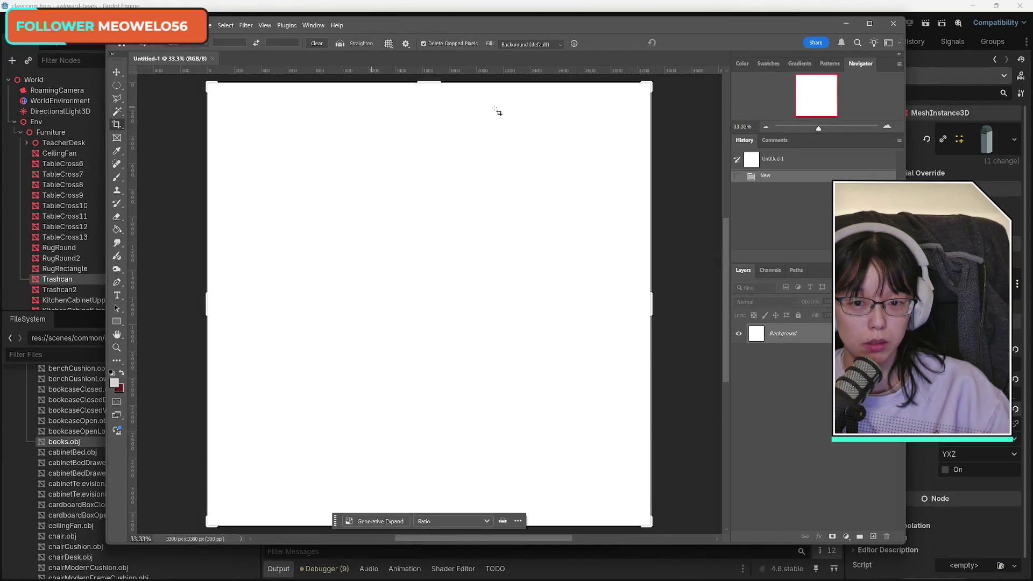
pyautogui.moveTo(435, 82)
pyautogui.mouseDown()
pyautogui.moveTo(436, 160)
pyautogui.moveTo(436, 138)
pyautogui.mouseUp()
pyautogui.click(688, 44)
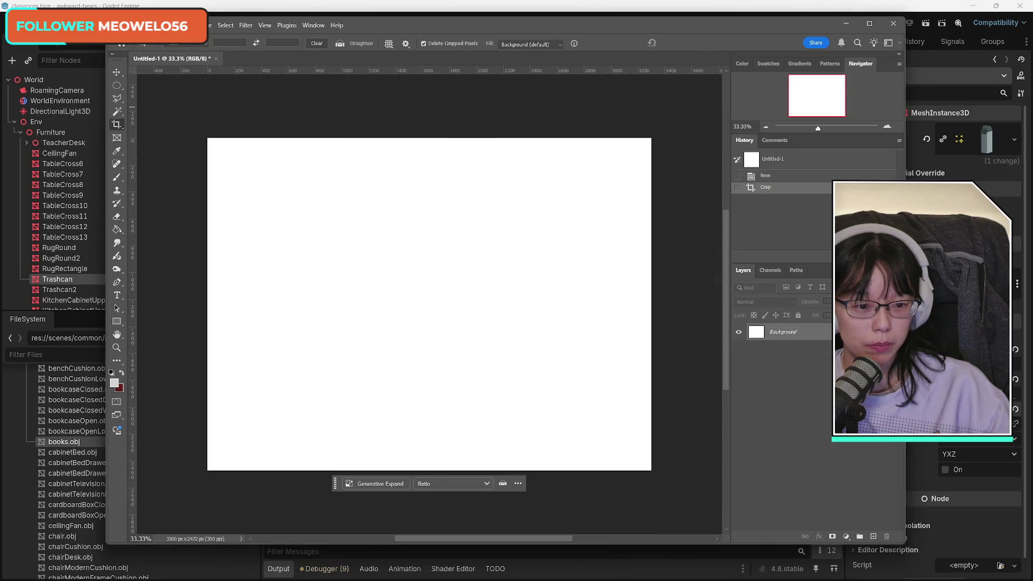
pyautogui.click(117, 124)
pyautogui.moveTo(432, 142); pyautogui.dragTo(434, 153)
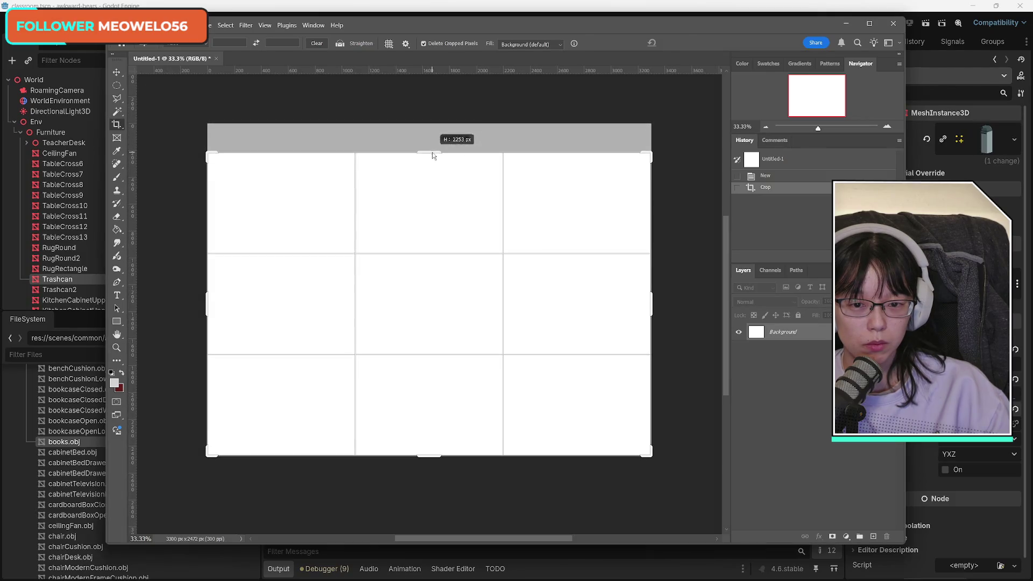
pyautogui.click(687, 43)
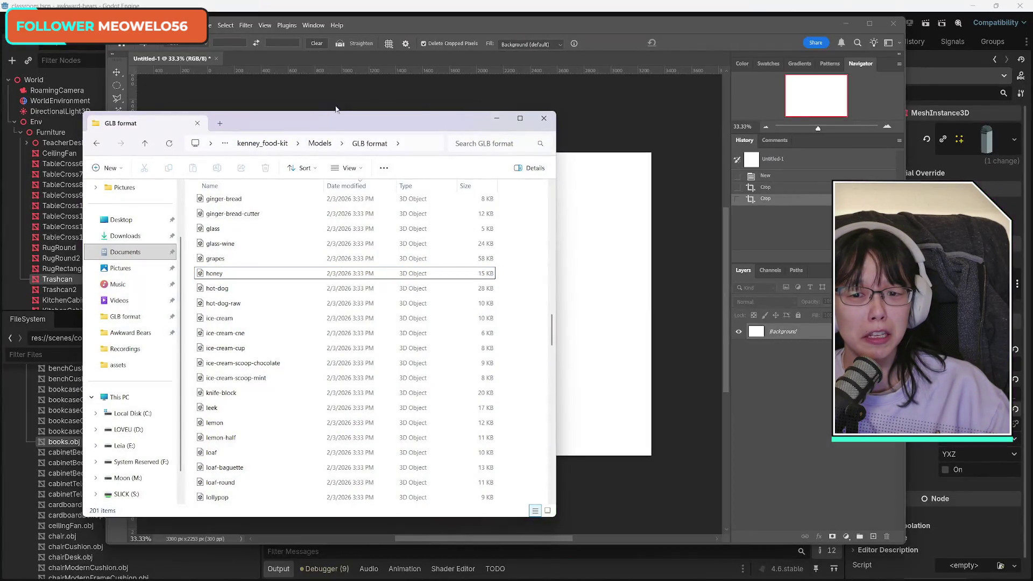
# Move the GLB folder and Photoshop windows aside and bring the Godot editor to the front.
pyautogui.moveTo(335, 109); pyautogui.dragTo(1032, 109)
pyautogui.moveTo(363, 25)
pyautogui.mouseDown()
pyautogui.moveTo(680, 31)
pyautogui.moveTo(650, 31)
pyautogui.mouseUp()
pyautogui.click(221, 9)
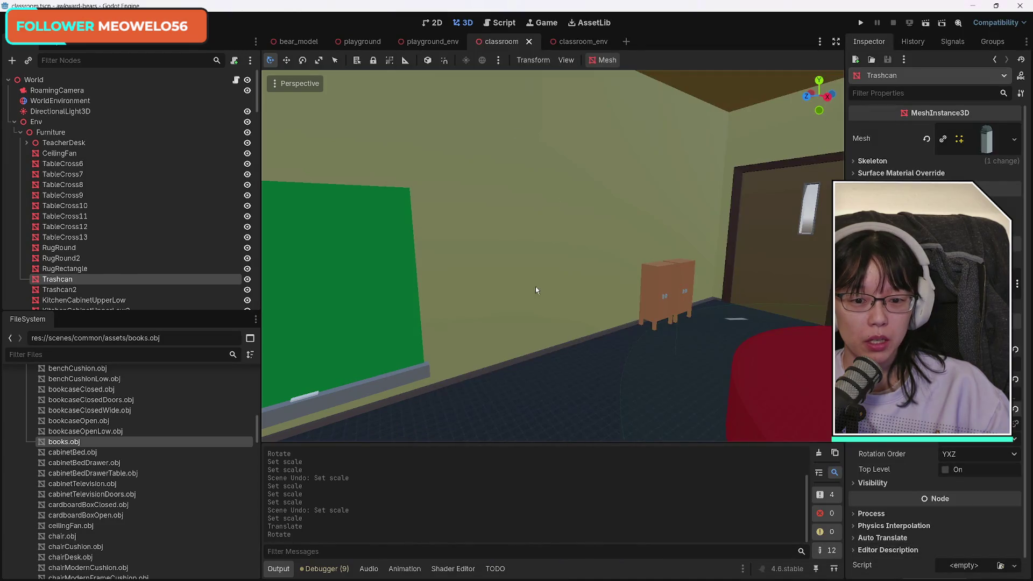
# Turn the view toward the window wall and collapse the GreenBoard and Node3D groups.
pyautogui.moveTo(410, 426); pyautogui.dragTo(274, 418)
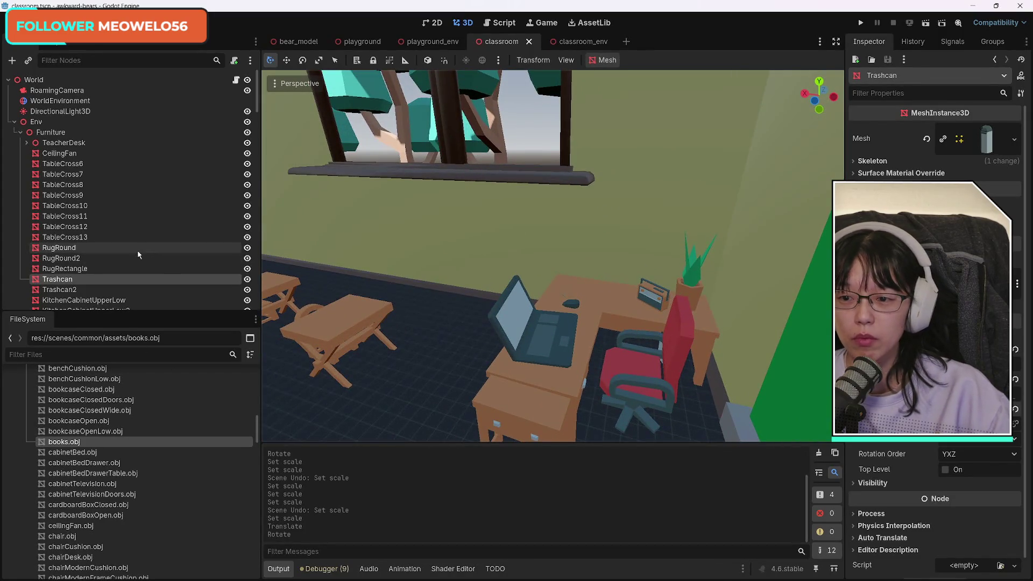
pyautogui.scroll(-3, 141, 239)
pyautogui.scroll(-10, 183, 244)
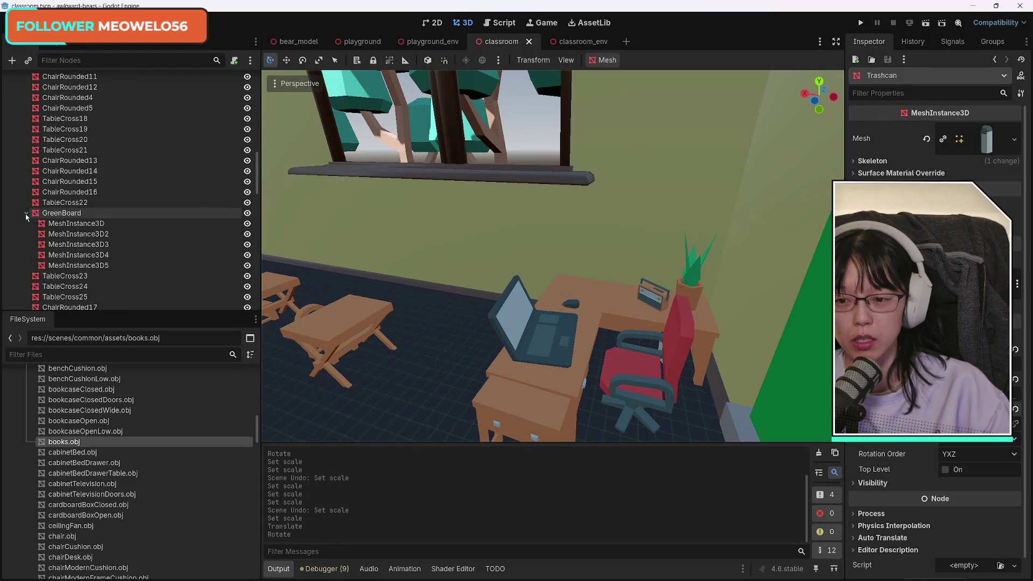
pyautogui.click(27, 216)
pyautogui.scroll(-5, 123, 237)
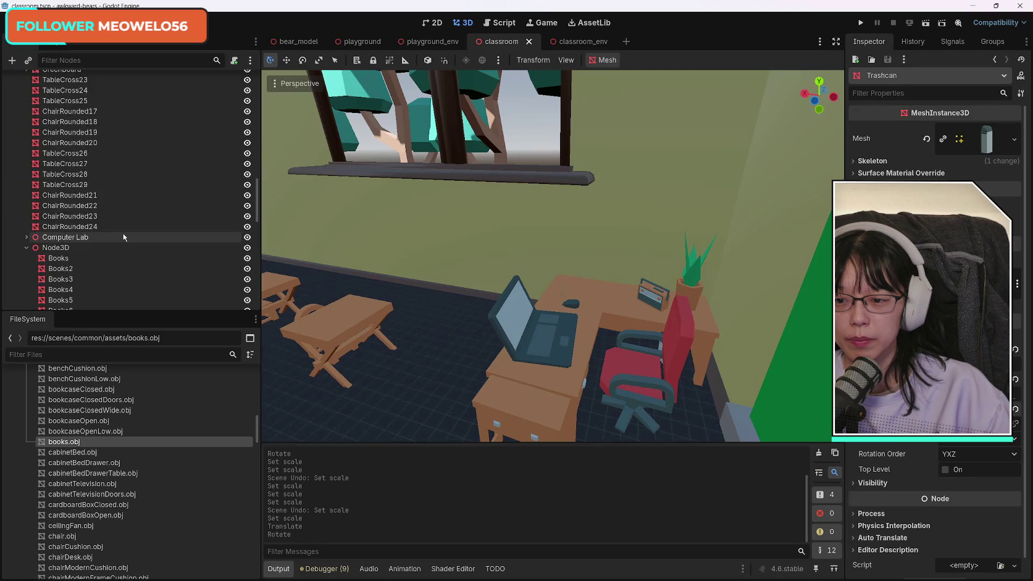
pyautogui.click(27, 248)
# Scroll the FileSystem dock down to the pillow .obj model files.
pyautogui.scroll(-5, 142, 252)
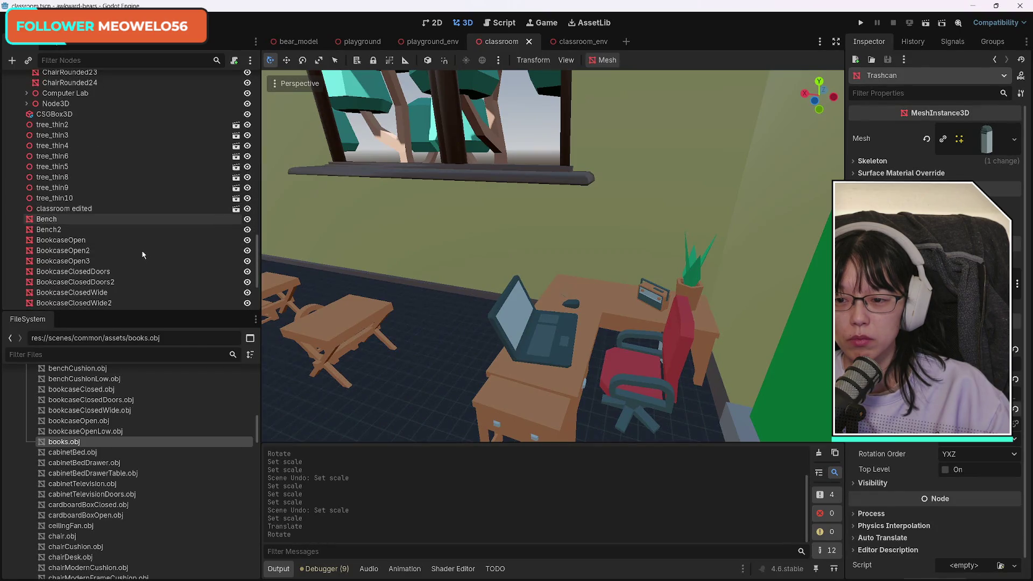
pyautogui.scroll(-4, 143, 255)
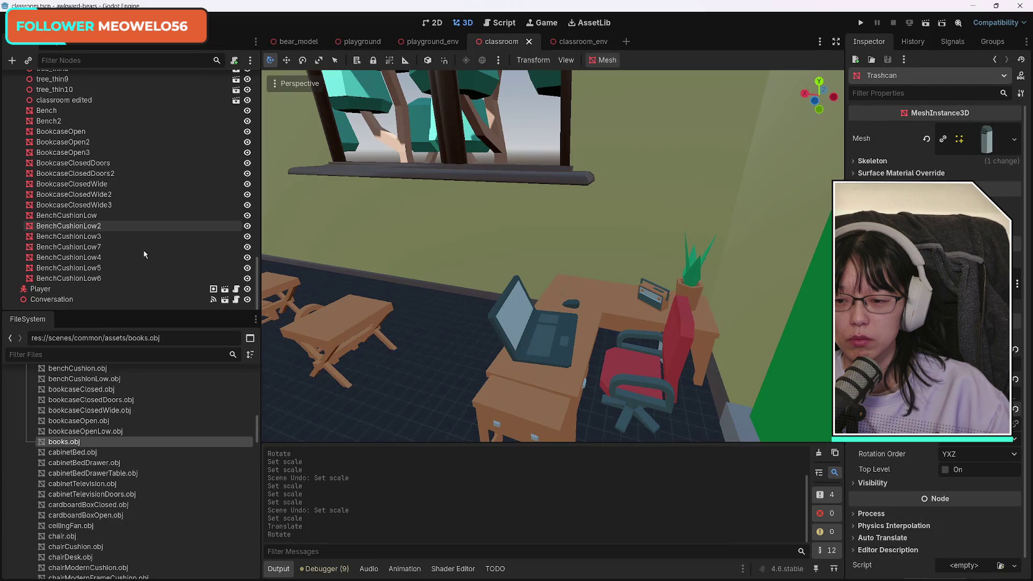
pyautogui.scroll(15, 143, 253)
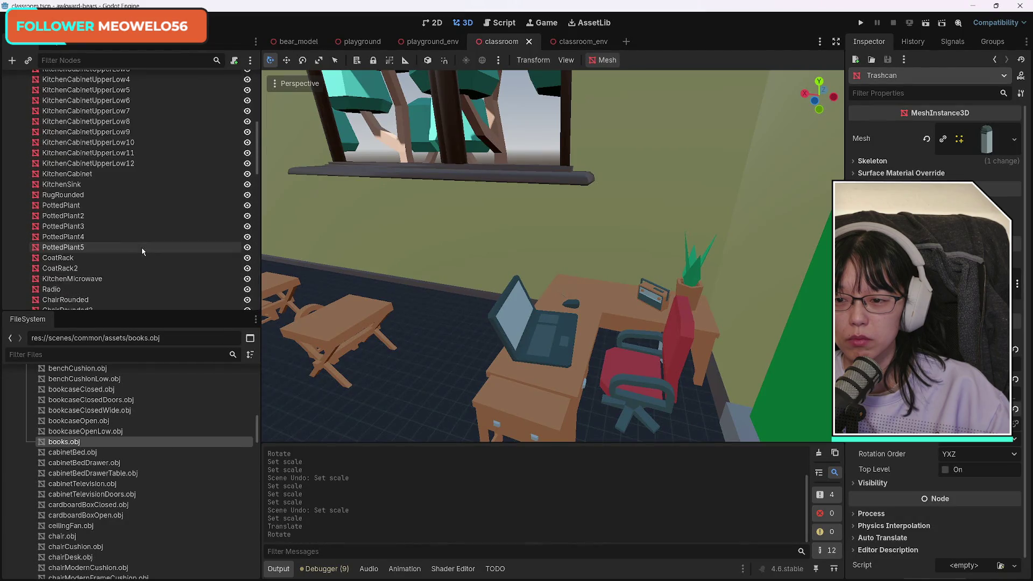
pyautogui.scroll(10, 140, 248)
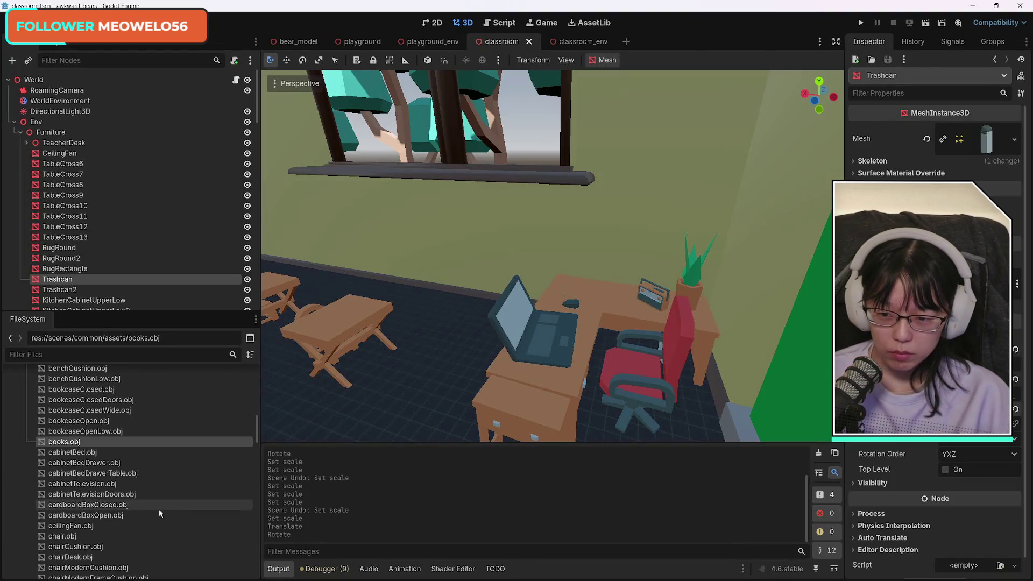
pyautogui.scroll(-5, 164, 512)
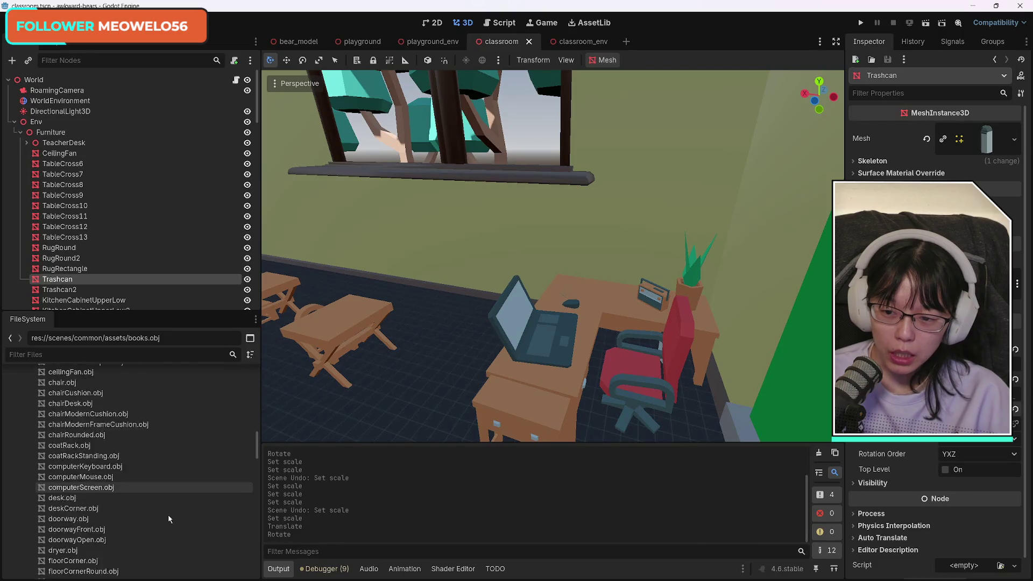
pyautogui.scroll(-4, 179, 525)
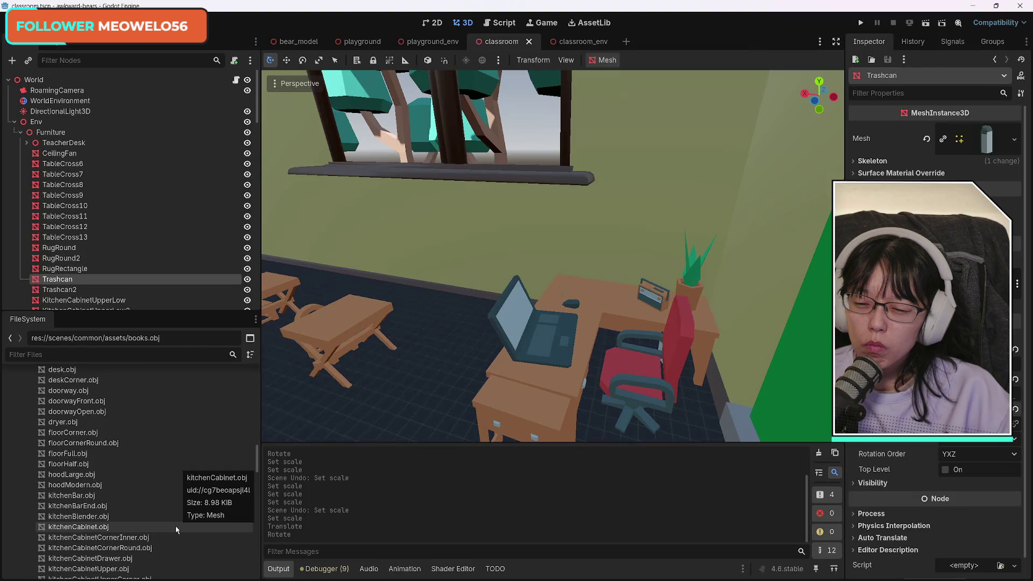
pyautogui.scroll(-3, 176, 525)
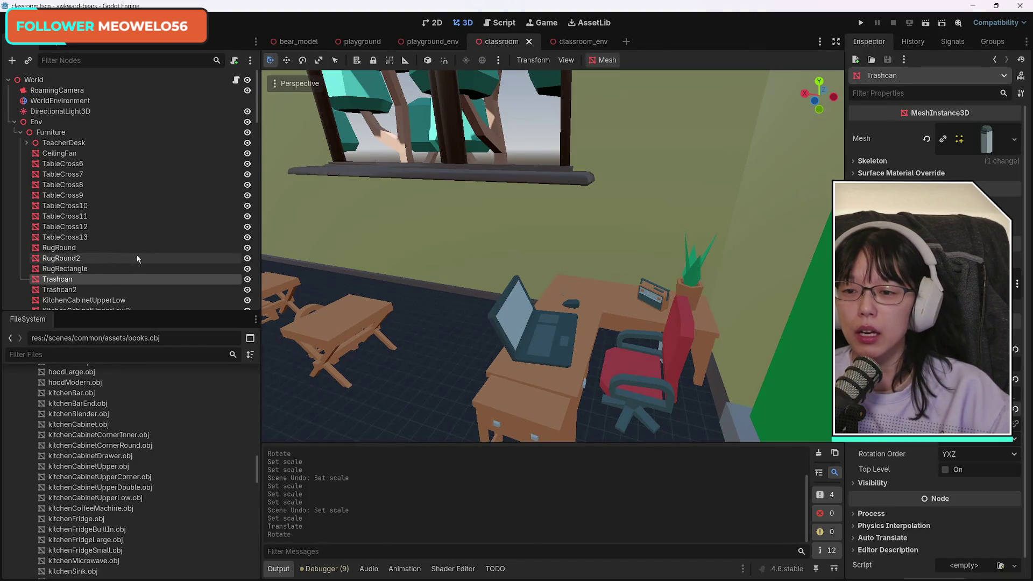
pyautogui.scroll(-10, 138, 258)
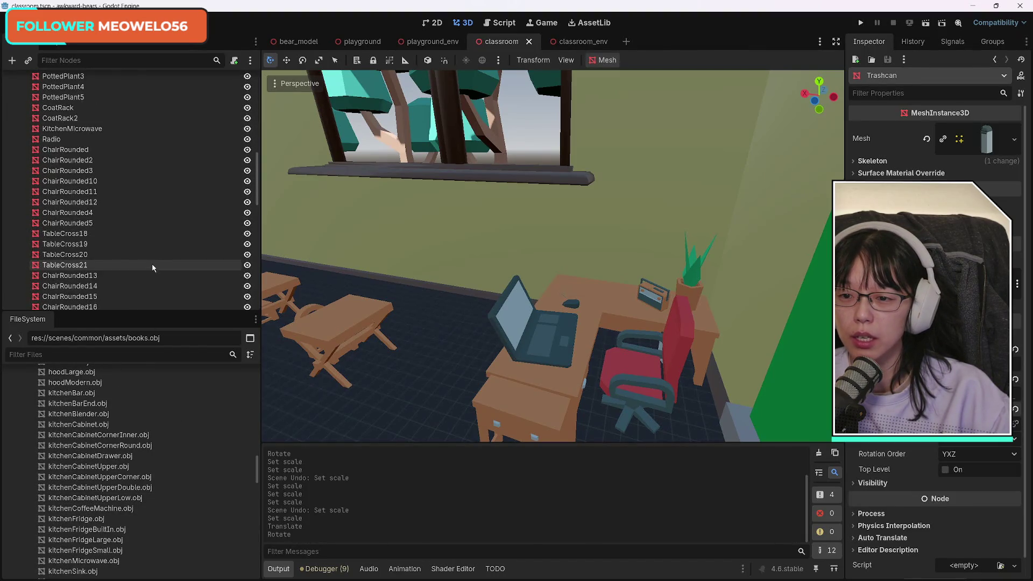
pyautogui.scroll(-10, 153, 268)
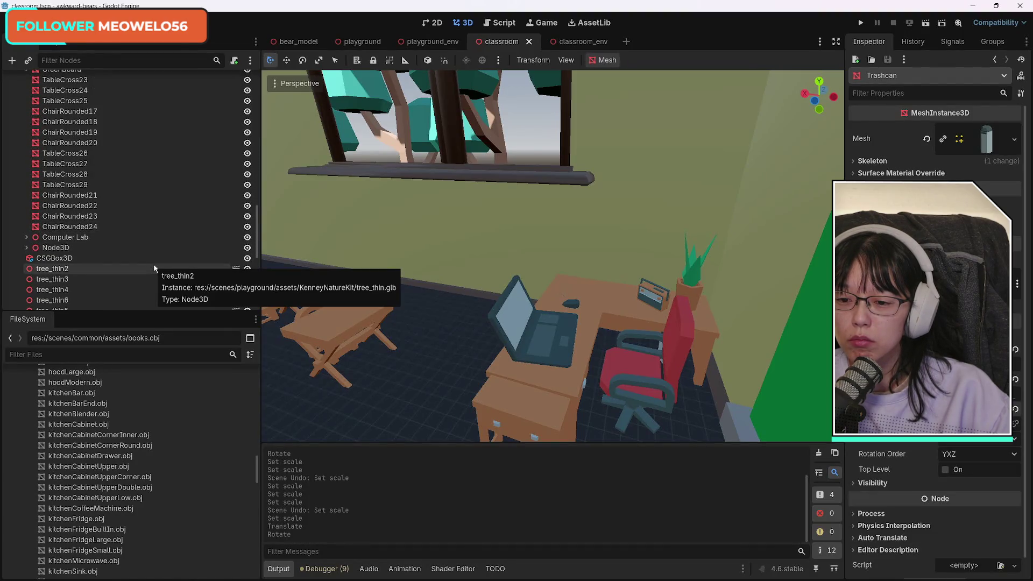
pyautogui.scroll(-6, 166, 460)
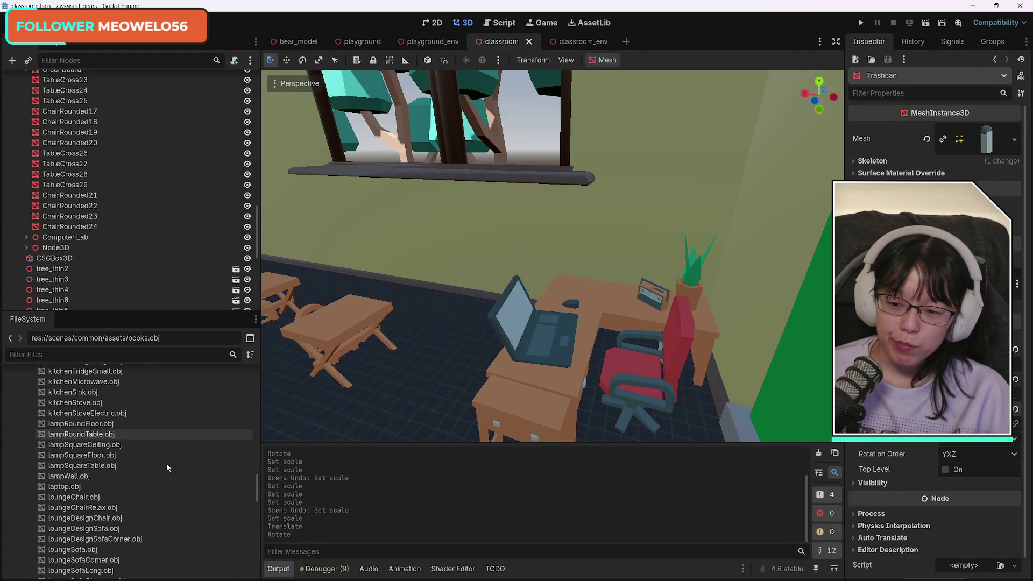
pyautogui.scroll(-8, 174, 471)
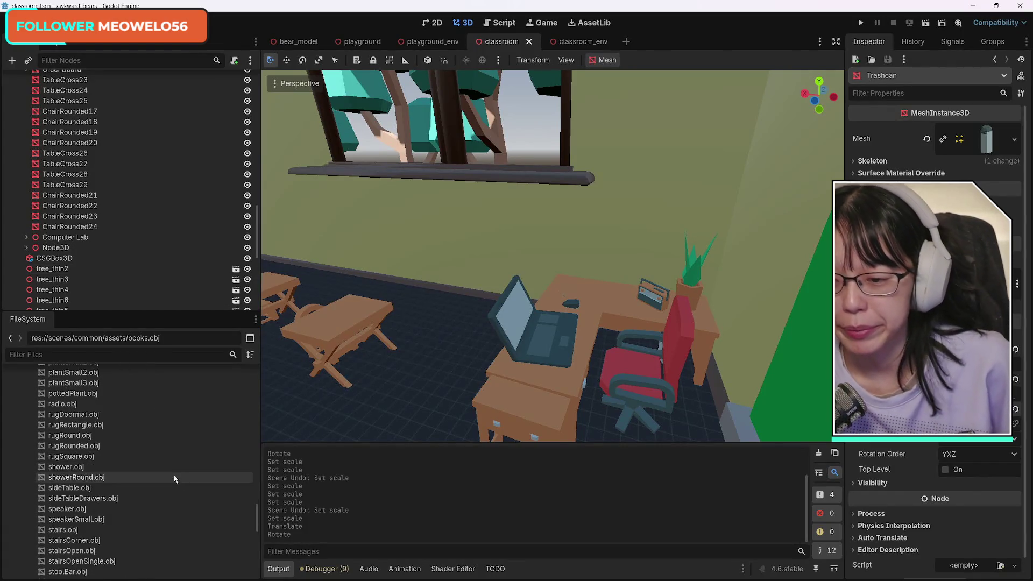
pyautogui.scroll(2, 173, 484)
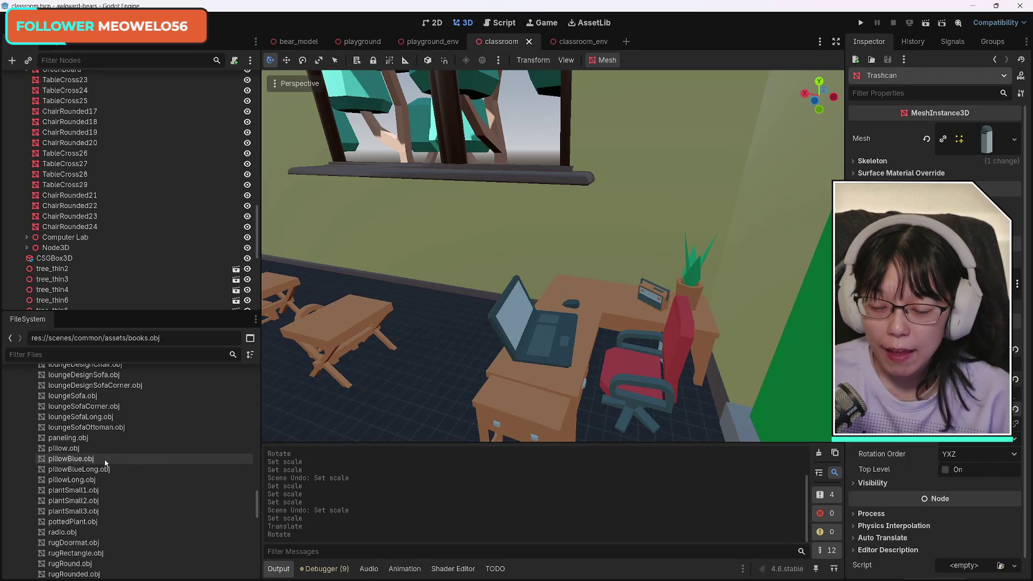
# Orbit the view to face the red rug and bench, and select pillow.obj in FileSystem.
pyautogui.moveTo(465, 348)
pyautogui.mouseDown()
pyautogui.moveTo(495, 258)
pyautogui.moveTo(506, 339)
pyautogui.moveTo(527, 349)
pyautogui.mouseUp()
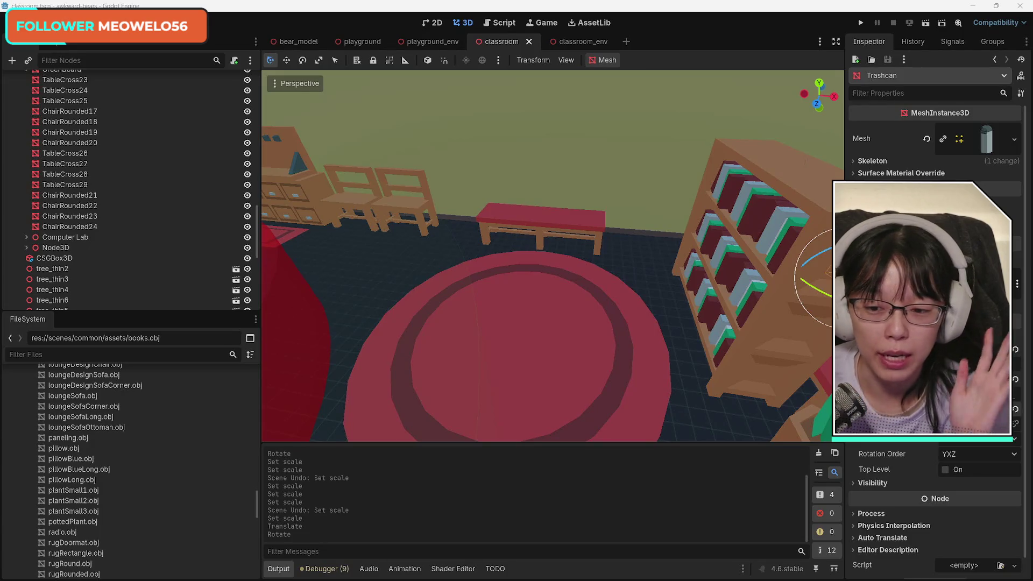
pyautogui.click(66, 449)
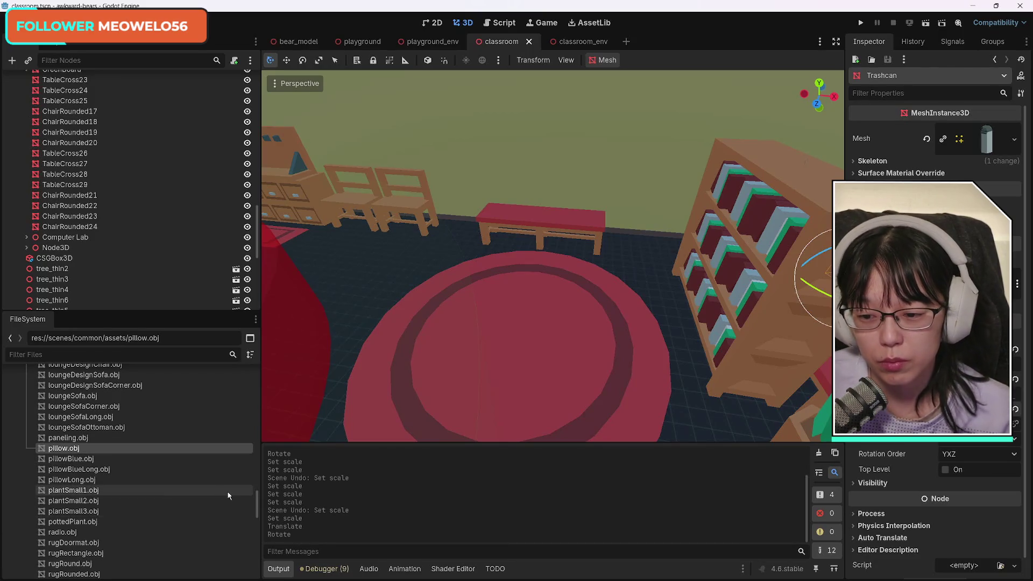
# Drop the red pillowLong.obj into the scene after undoing other pillow tries, then lift it onto the bench.
pyautogui.moveTo(76, 451)
pyautogui.mouseDown()
pyautogui.moveTo(427, 397)
pyautogui.moveTo(473, 361)
pyautogui.moveTo(530, 365)
pyautogui.mouseUp()
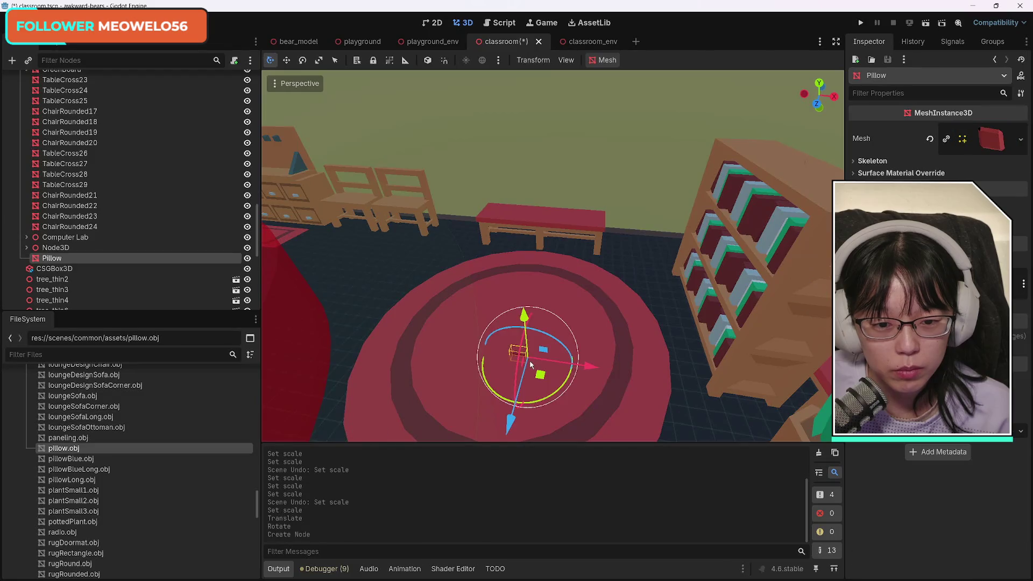
pyautogui.hotkey('ctrl', 'z')
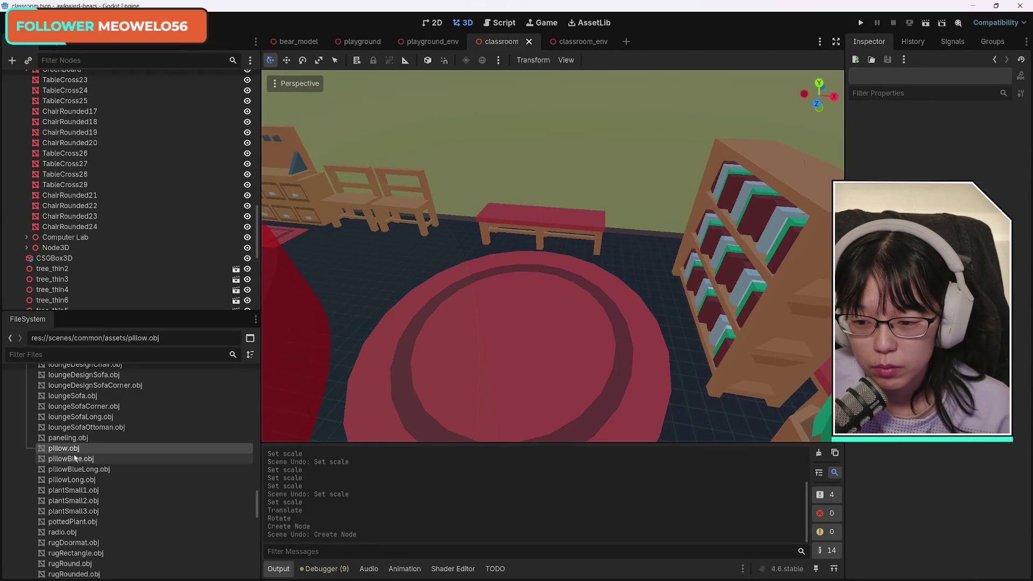
pyautogui.moveTo(71, 479)
pyautogui.mouseDown()
pyautogui.moveTo(232, 456)
pyautogui.moveTo(522, 369)
pyautogui.mouseUp()
pyautogui.hotkey('ctrl', 'z')
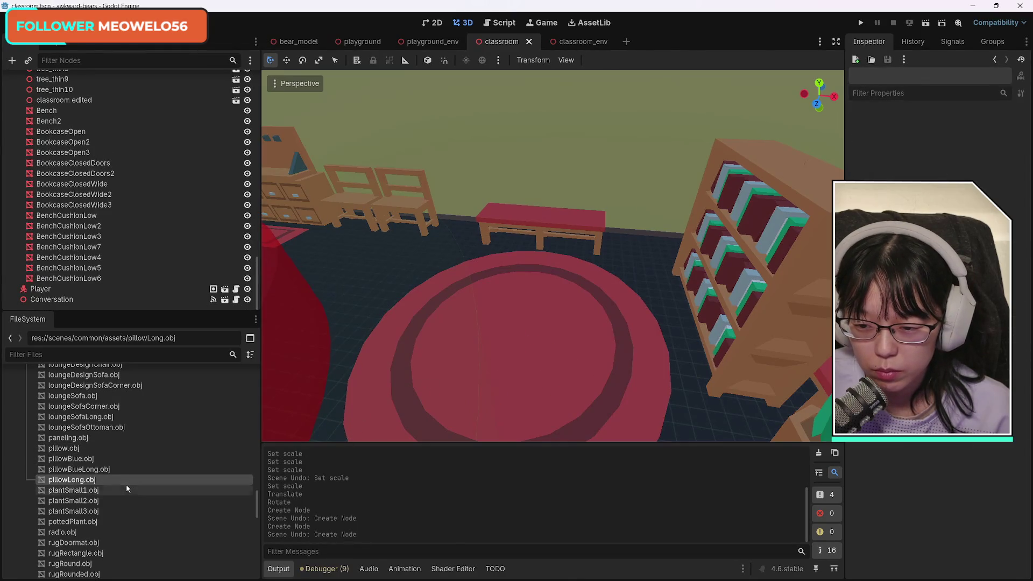
pyautogui.moveTo(79, 469)
pyautogui.mouseDown()
pyautogui.moveTo(548, 333)
pyautogui.moveTo(522, 337)
pyautogui.mouseUp()
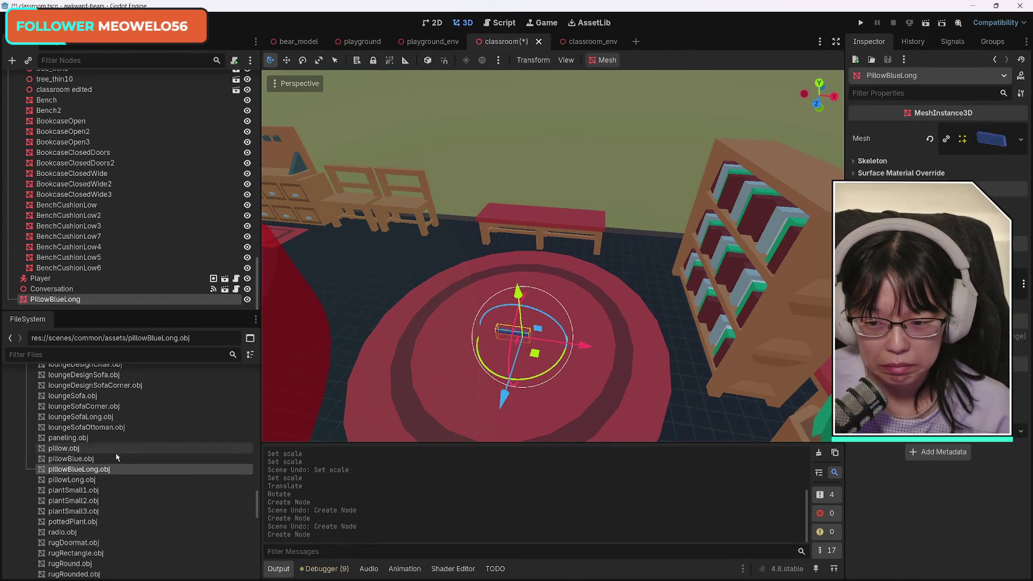
pyautogui.hotkey('ctrl', 'z')
pyautogui.moveTo(72, 479)
pyautogui.mouseDown()
pyautogui.moveTo(148, 469)
pyautogui.moveTo(473, 352)
pyautogui.moveTo(514, 349)
pyautogui.mouseUp()
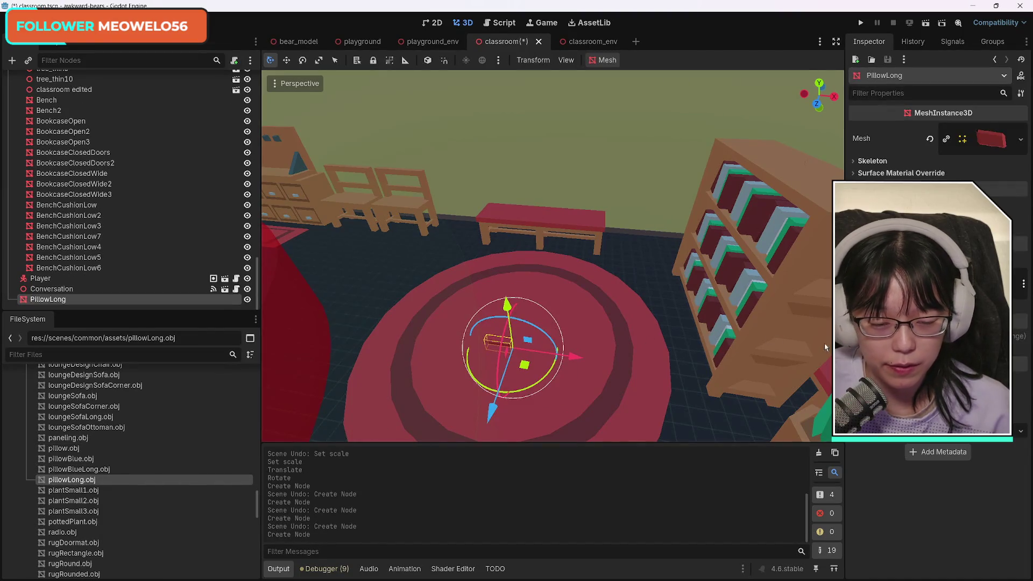
pyautogui.moveTo(506, 306); pyautogui.dragTo(505, 172)
pyautogui.moveTo(473, 285)
pyautogui.mouseDown()
pyautogui.moveTo(561, 279)
pyautogui.moveTo(588, 260)
pyautogui.moveTo(570, 178)
pyautogui.moveTo(533, 123)
pyautogui.moveTo(478, 141)
pyautogui.moveTo(548, 162)
pyautogui.moveTo(572, 276)
pyautogui.moveTo(614, 148)
pyautogui.moveTo(470, 115)
pyautogui.mouseUp()
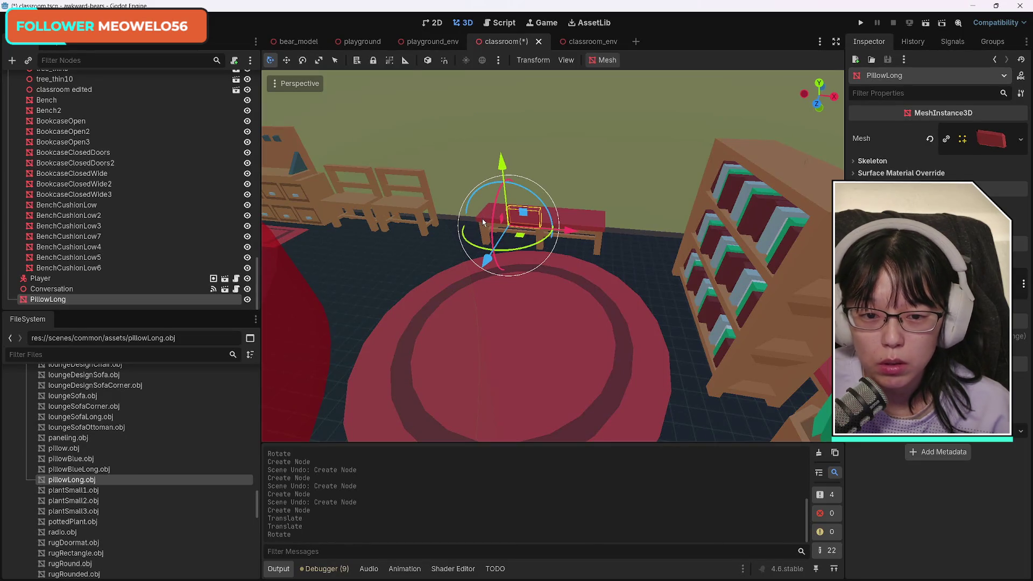
pyautogui.click(586, 221)
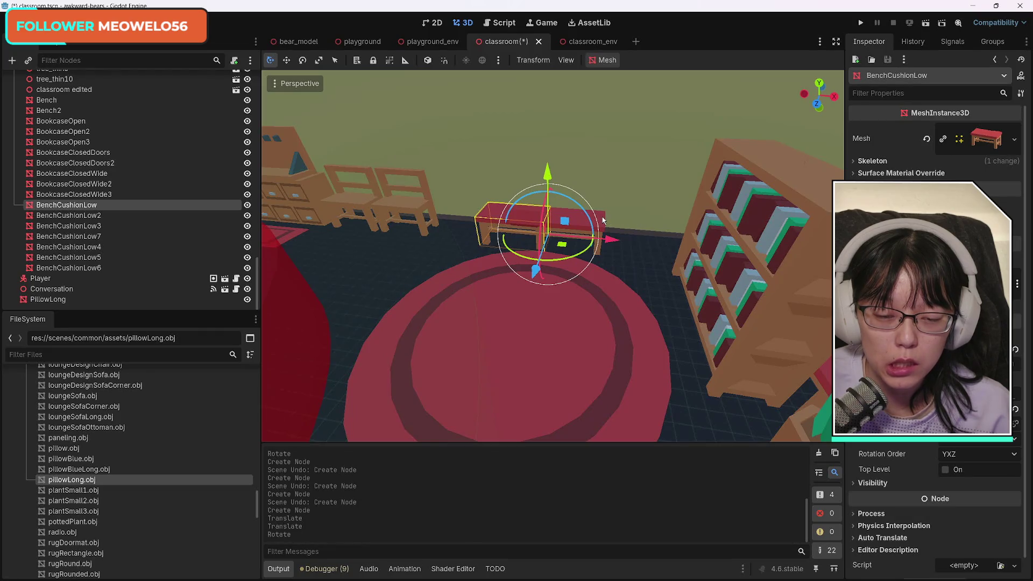
pyautogui.hotkey('ctrl', 'z')
pyautogui.hotkey('ctrl', 'z')
pyautogui.hotkey('ctrl', 'z')
pyautogui.hotkey('ctrl', 'z')
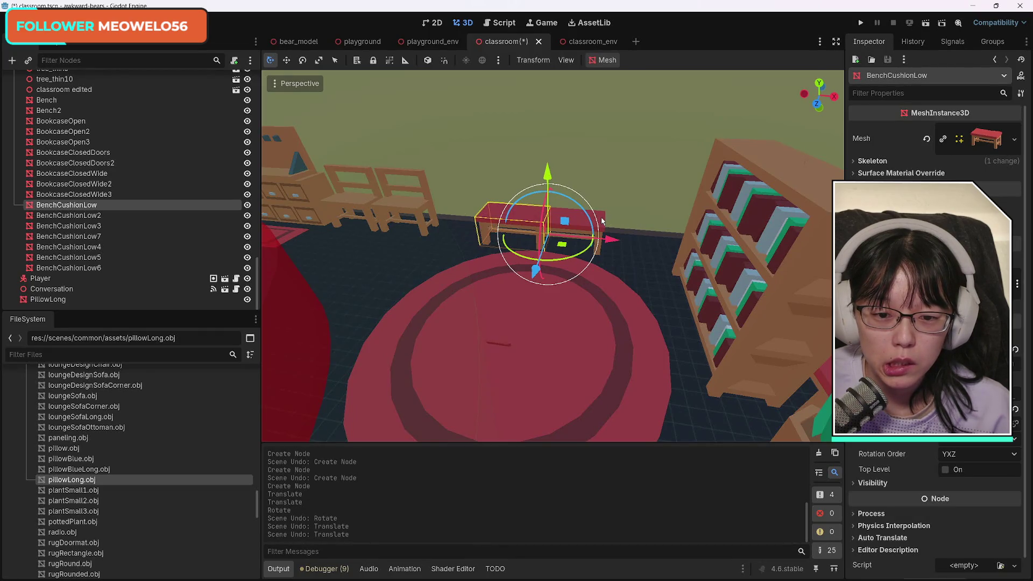
pyautogui.scroll(-5, 145, 538)
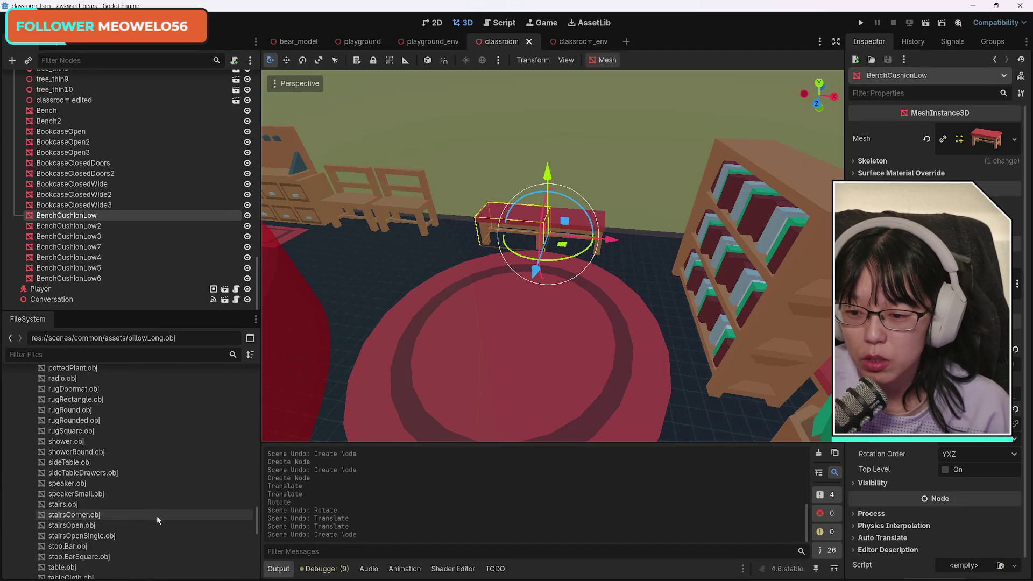
pyautogui.scroll(-8, 156, 538)
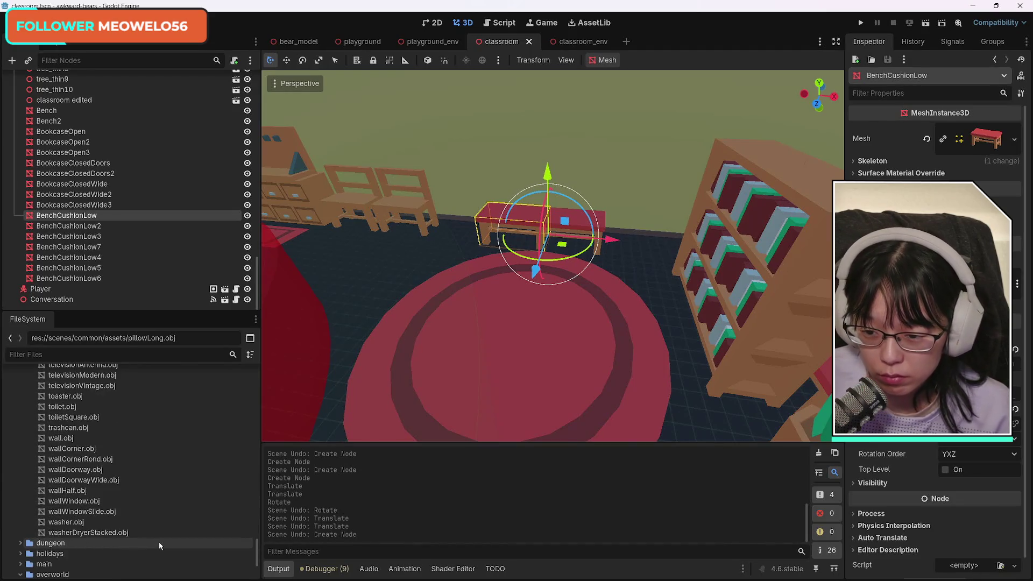
pyautogui.scroll(15, 159, 546)
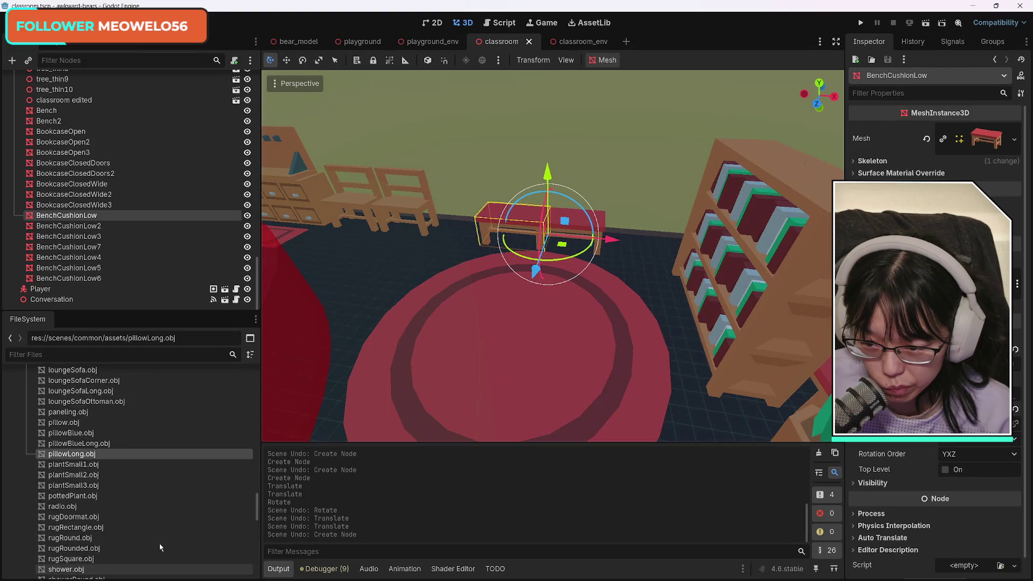
pyautogui.scroll(5, 158, 548)
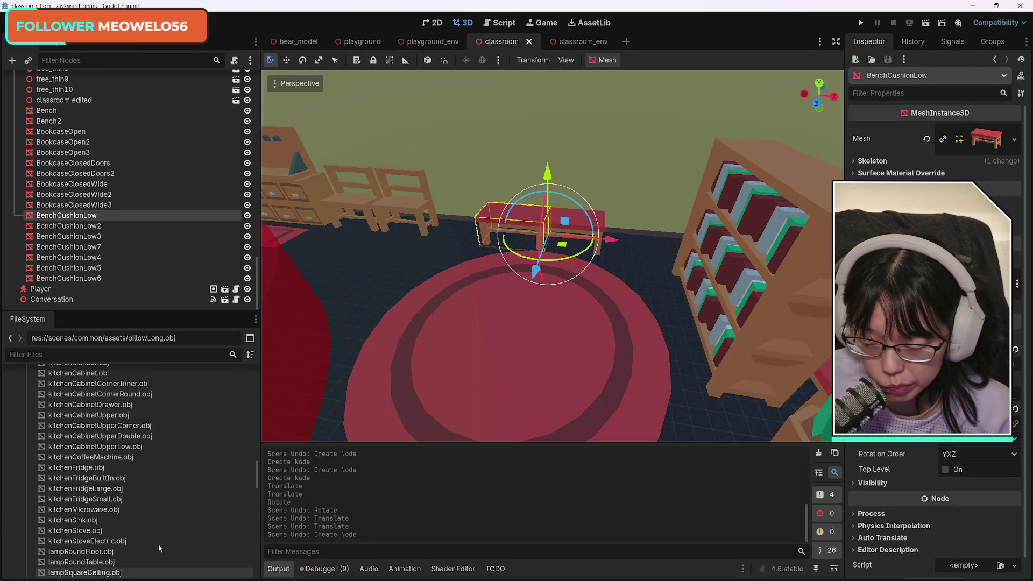
pyautogui.scroll(-6, 159, 548)
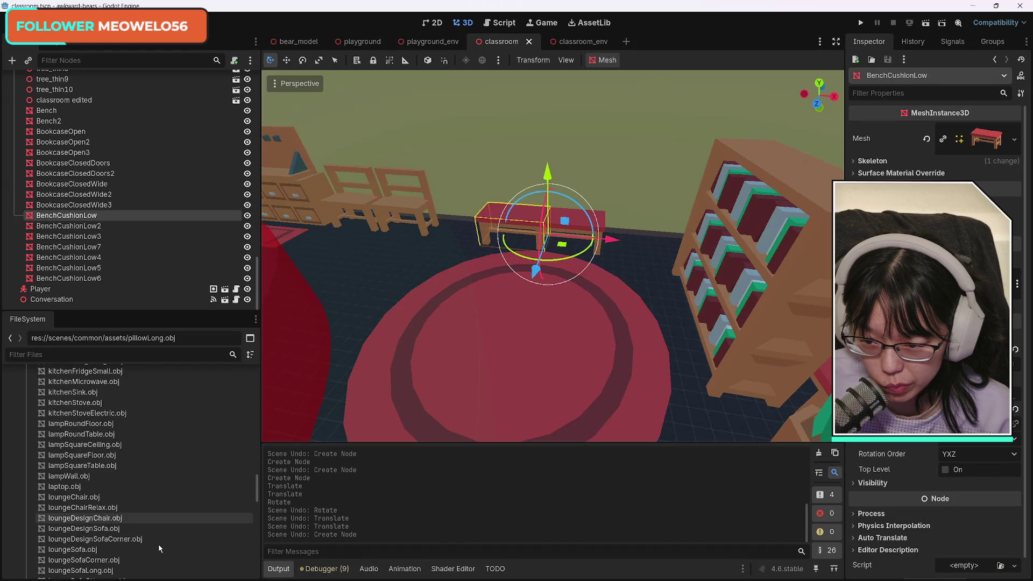
pyautogui.scroll(8, 159, 545)
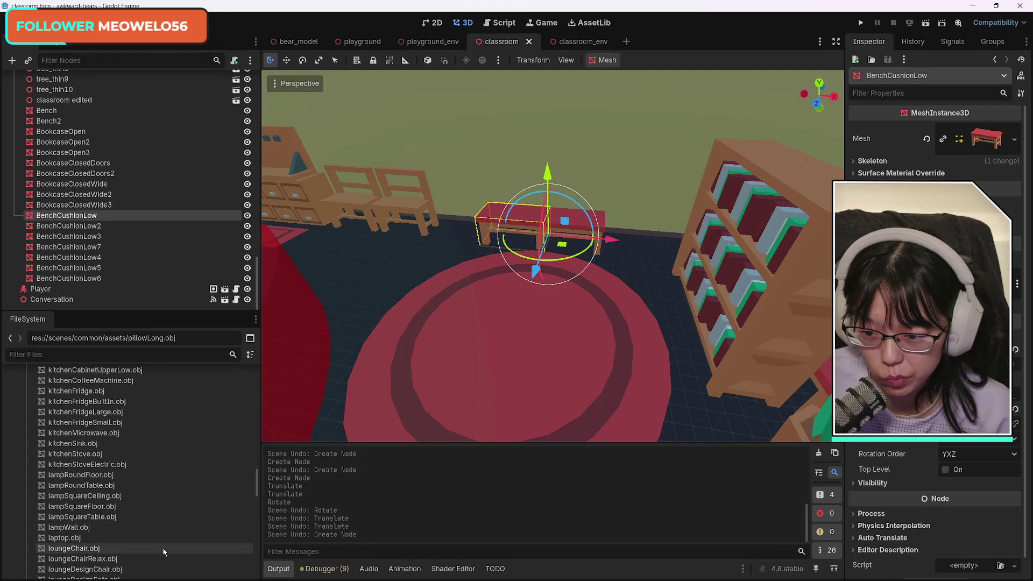
pyautogui.scroll(-6, 163, 551)
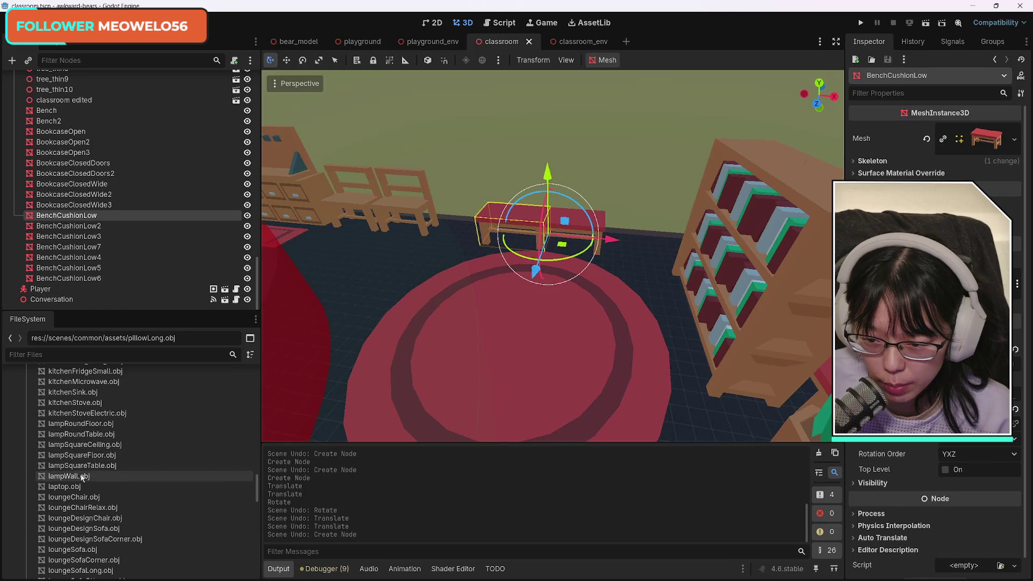
# Add lampWall.obj to the scene, raise it and shift it along Z above the bench.
pyautogui.moveTo(80, 476)
pyautogui.mouseDown()
pyautogui.moveTo(446, 345)
pyautogui.moveTo(498, 340)
pyautogui.mouseUp()
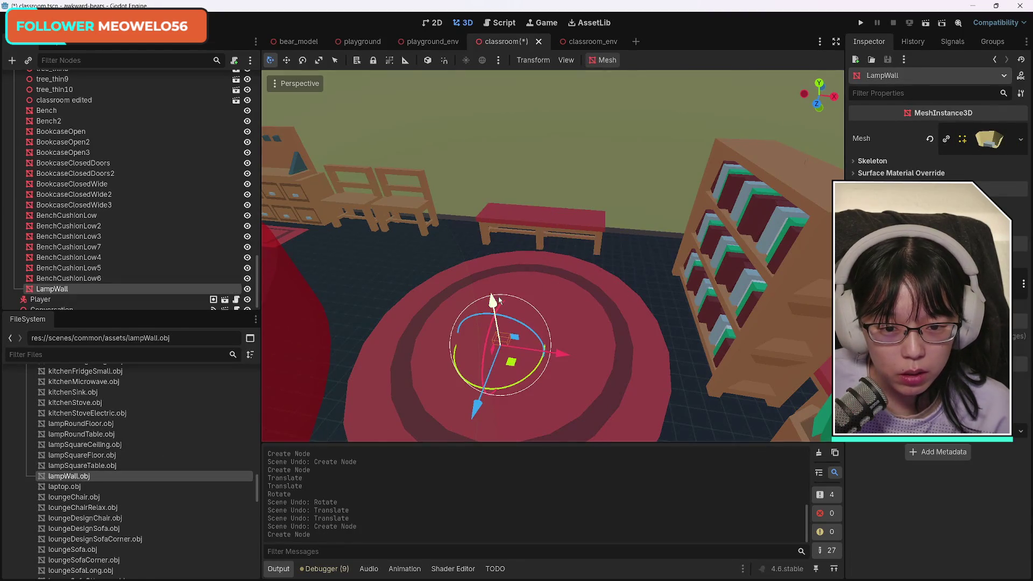
pyautogui.moveTo(500, 300); pyautogui.dragTo(464, 227)
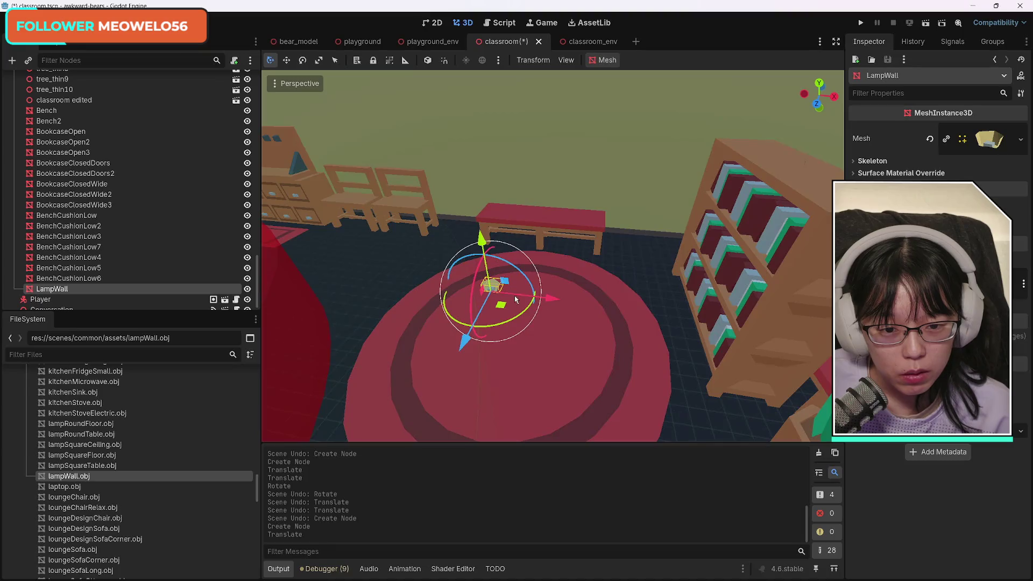
pyautogui.press('g')
pyautogui.press('z')
pyautogui.click(507, 220)
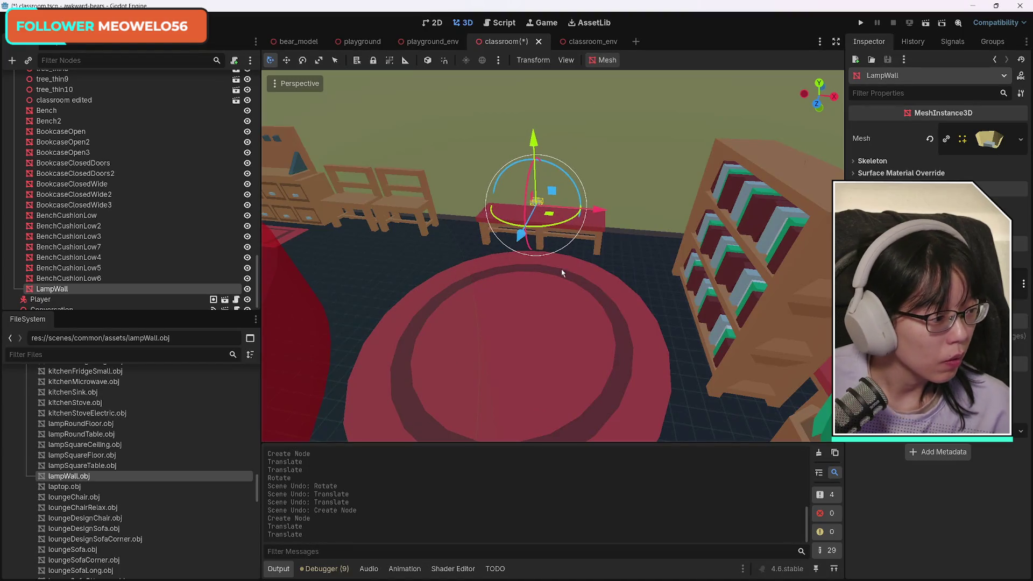
# Fly around the bench and rotate the lamp about 141 degrees around vertical.
pyautogui.press('w')
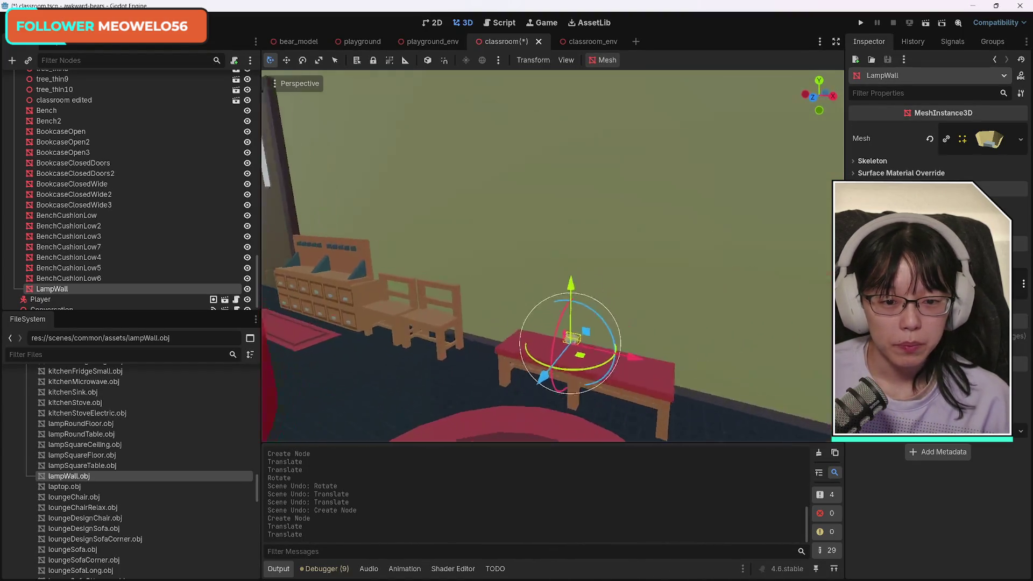
pyautogui.press('w')
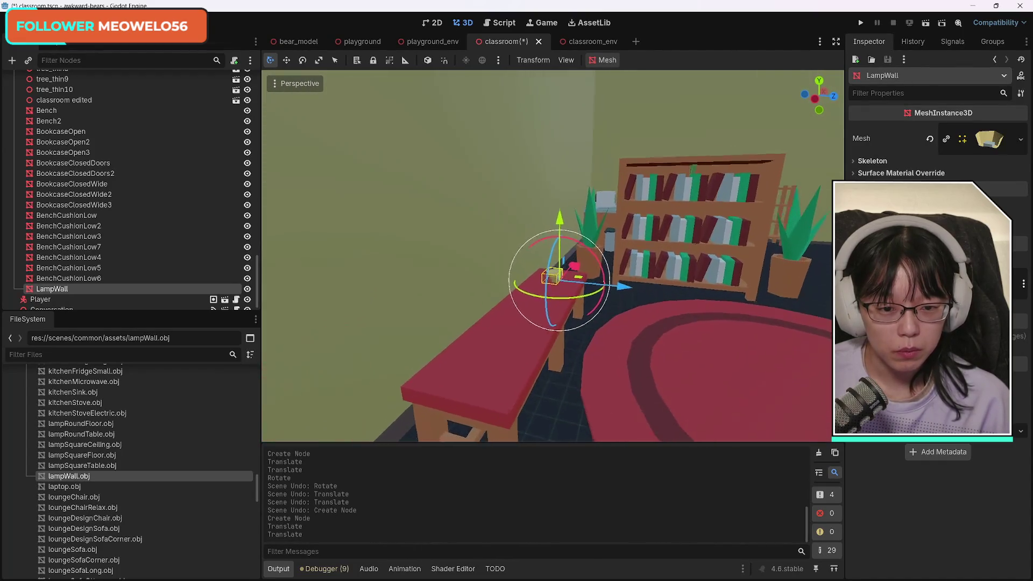
pyautogui.press('s')
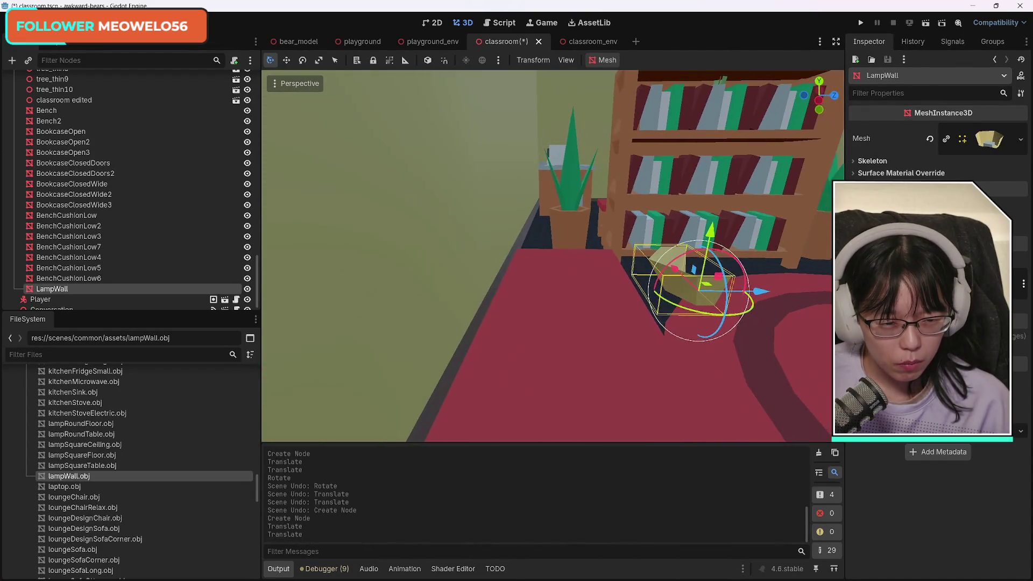
pyautogui.press('d')
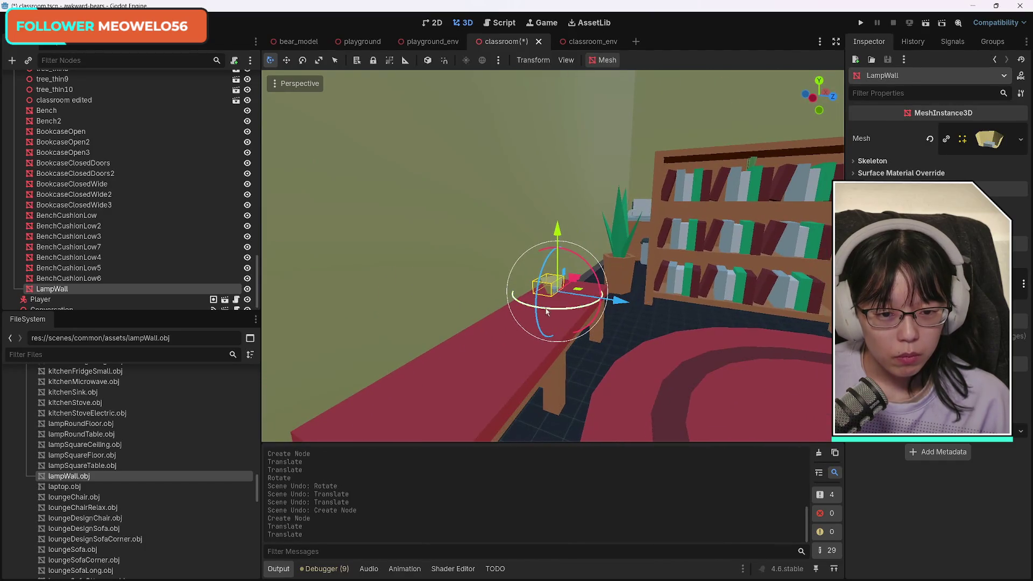
pyautogui.moveTo(511, 295)
pyautogui.mouseDown()
pyautogui.moveTo(586, 311)
pyautogui.moveTo(610, 293)
pyautogui.mouseUp()
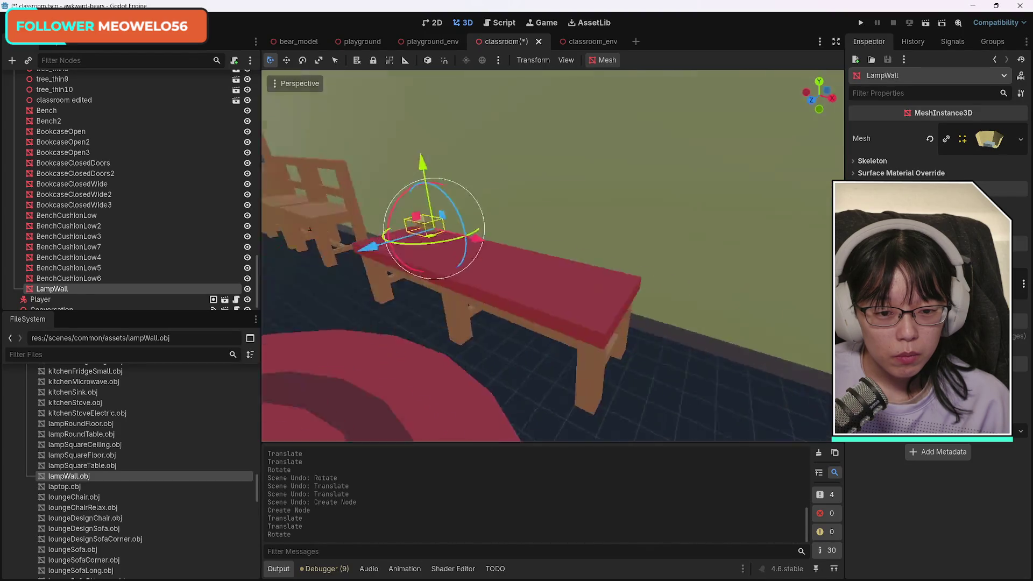
# Lift the lamp off the bench and push it back against the wall.
pyautogui.press('w')
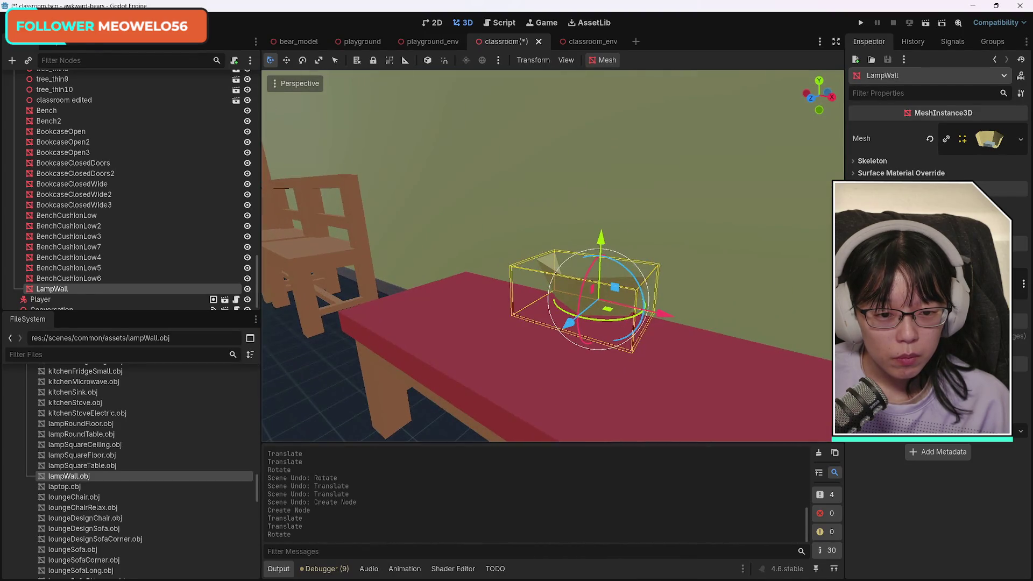
pyautogui.press('s')
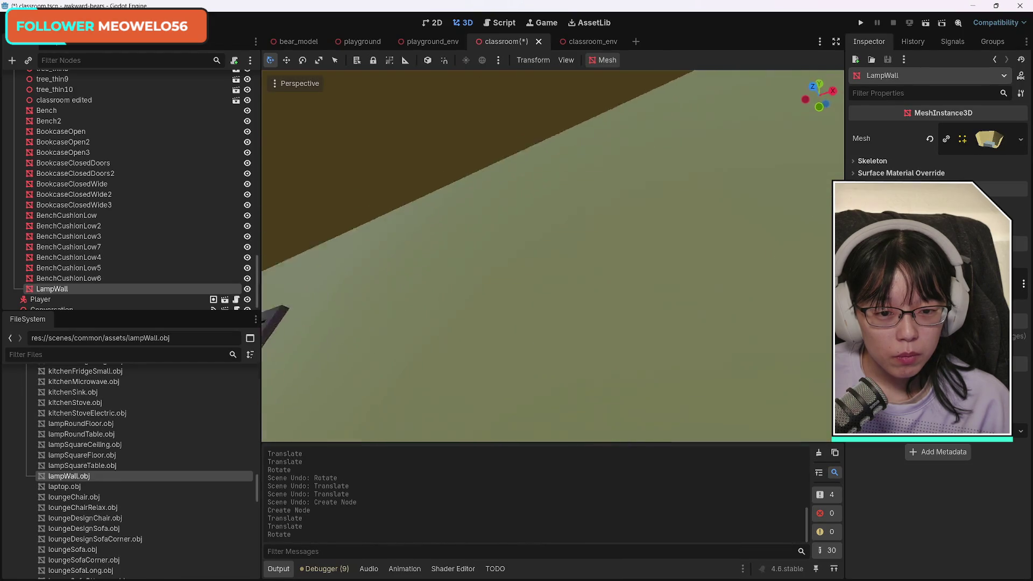
pyautogui.press('s')
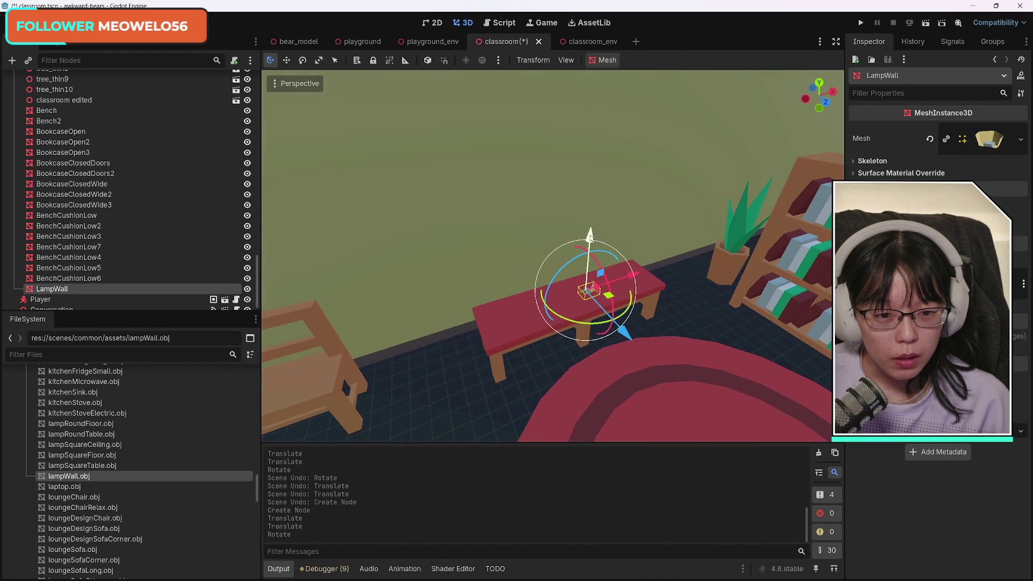
pyautogui.moveTo(590, 236); pyautogui.dragTo(592, 213)
pyautogui.moveTo(624, 269)
pyautogui.mouseDown()
pyautogui.moveTo(596, 230)
pyautogui.moveTo(571, 223)
pyautogui.mouseUp()
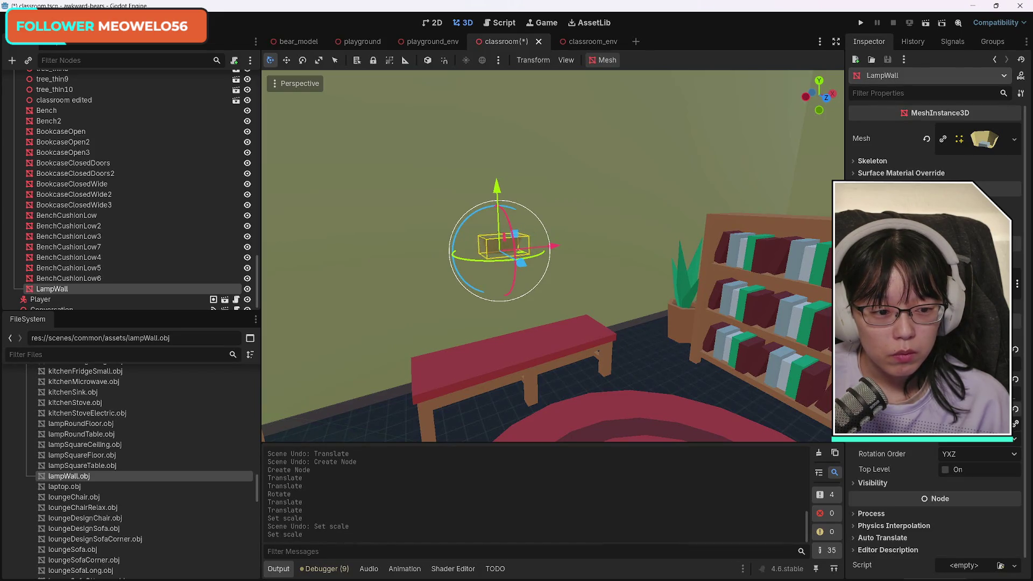
# Slide the LampWall left along the wall, raise it, then lower it slightly into place.
pyautogui.moveTo(525, 234)
pyautogui.mouseDown()
pyautogui.moveTo(500, 225)
pyautogui.moveTo(326, 259)
pyautogui.moveTo(327, 243)
pyautogui.mouseUp()
pyautogui.moveTo(547, 256)
pyautogui.mouseDown()
pyautogui.moveTo(547, 215)
pyautogui.moveTo(547, 279)
pyautogui.moveTo(548, 255)
pyautogui.moveTo(536, 274)
pyautogui.moveTo(551, 306)
pyautogui.mouseUp()
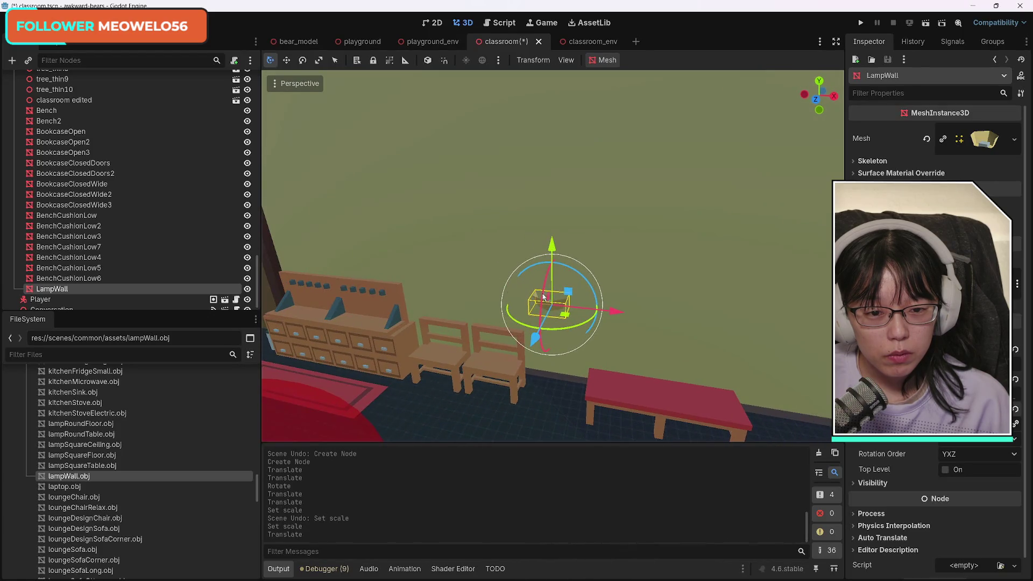
pyautogui.moveTo(552, 249); pyautogui.dragTo(541, 195)
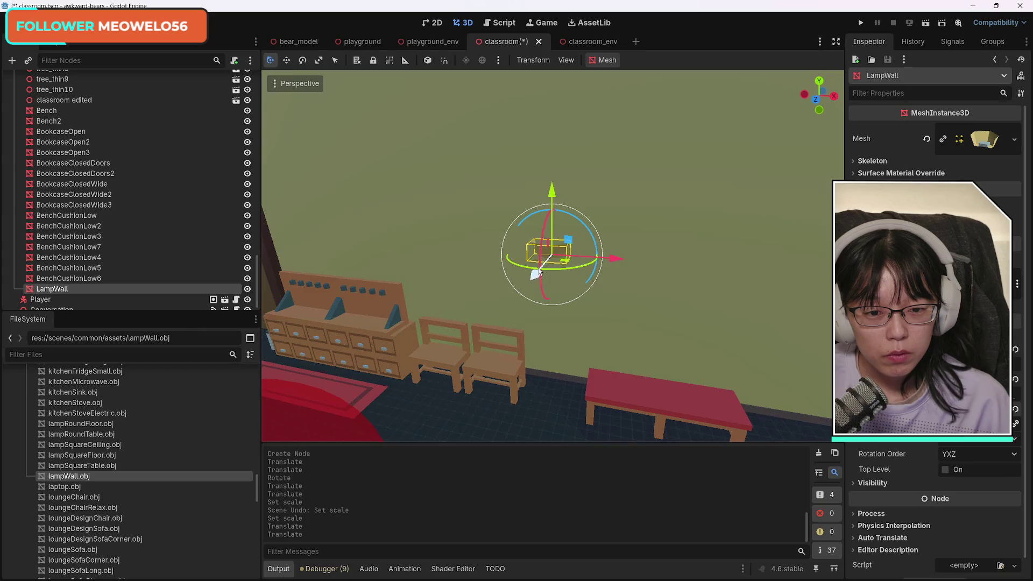
pyautogui.moveTo(657, 350)
pyautogui.mouseDown()
pyautogui.moveTo(592, 349)
pyautogui.moveTo(716, 360)
pyautogui.mouseUp()
pyautogui.moveTo(444, 214); pyautogui.dragTo(447, 223)
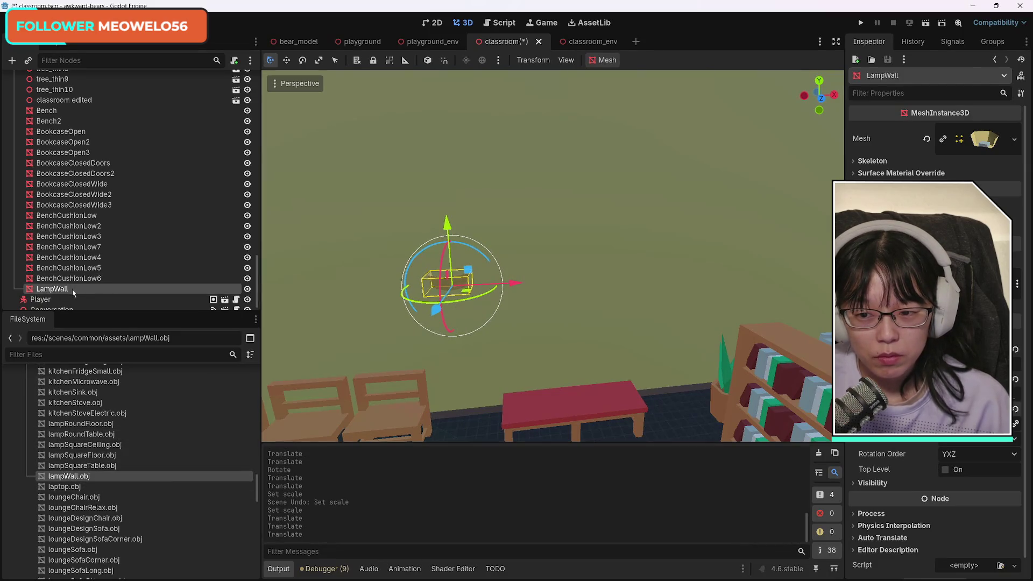
# Duplicate the lamp as LampWall2, move the copy right, then undo the duplicate.
pyautogui.hotkey('ctrl', 'd')
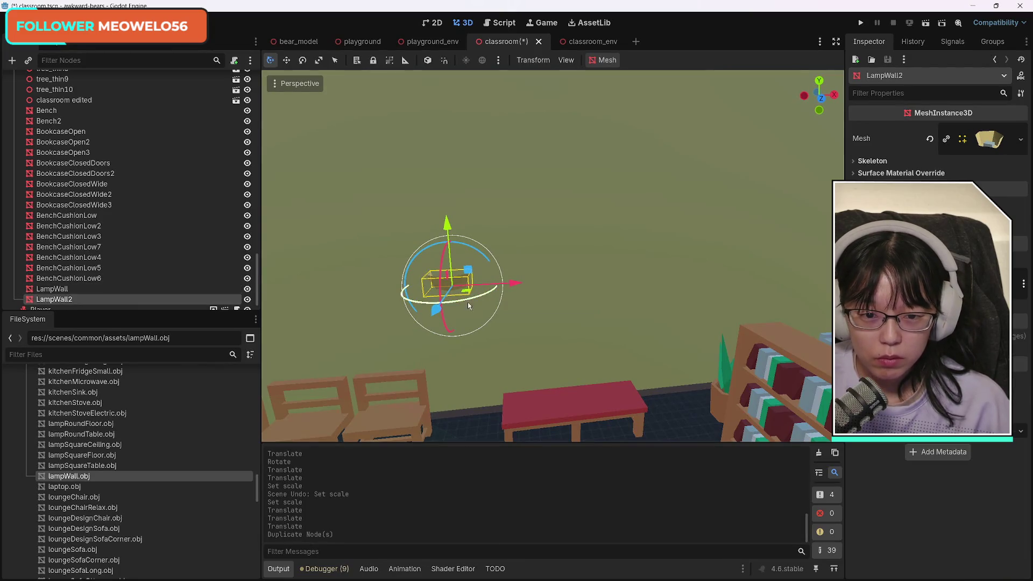
pyautogui.moveTo(516, 282); pyautogui.dragTo(709, 295)
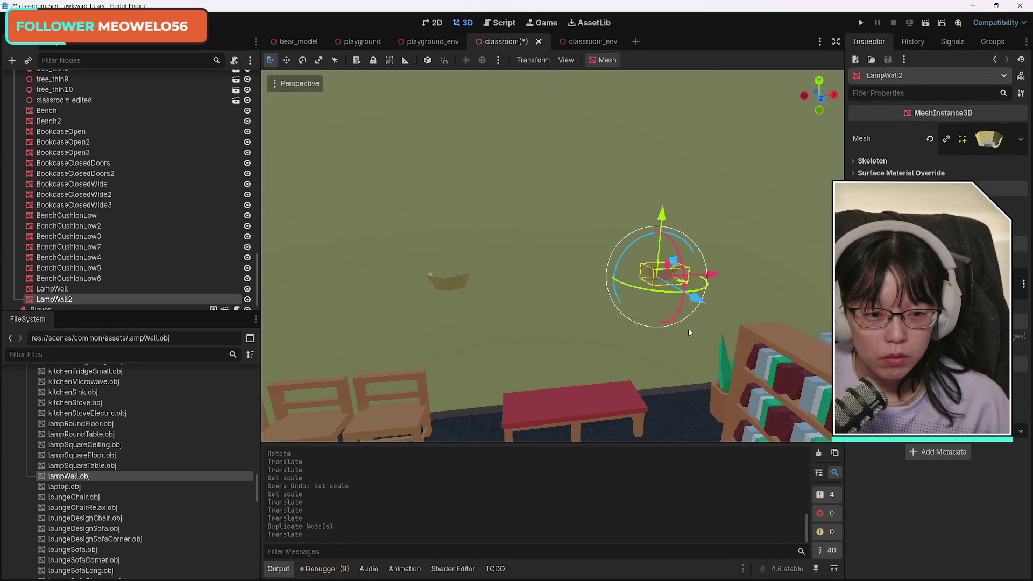
pyautogui.moveTo(644, 379)
pyautogui.mouseDown()
pyautogui.moveTo(603, 355)
pyautogui.moveTo(641, 376)
pyautogui.mouseUp()
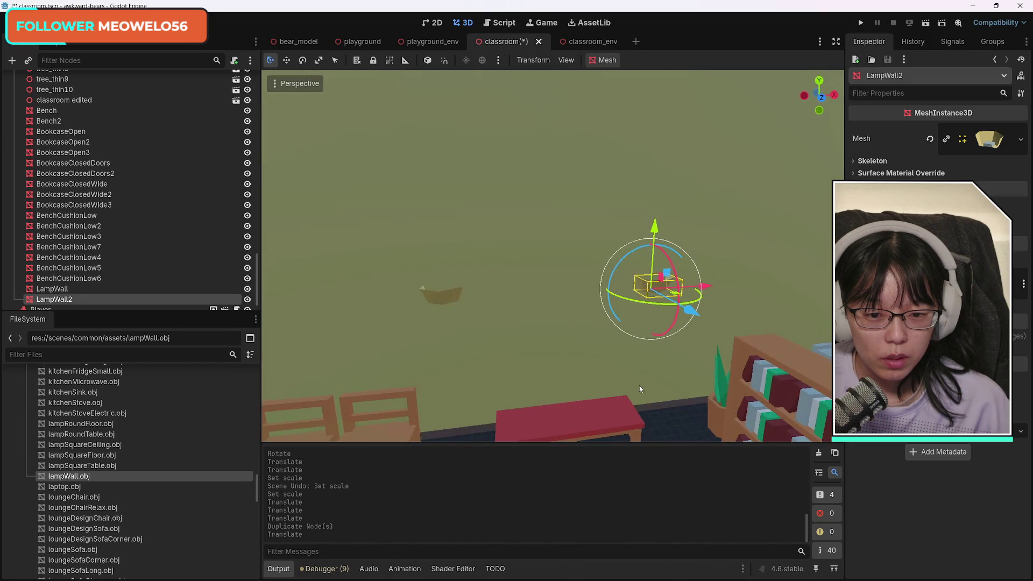
pyautogui.hotkey('ctrl', 'z')
pyautogui.hotkey('ctrl', 'z')
pyautogui.hotkey('ctrl', 'z')
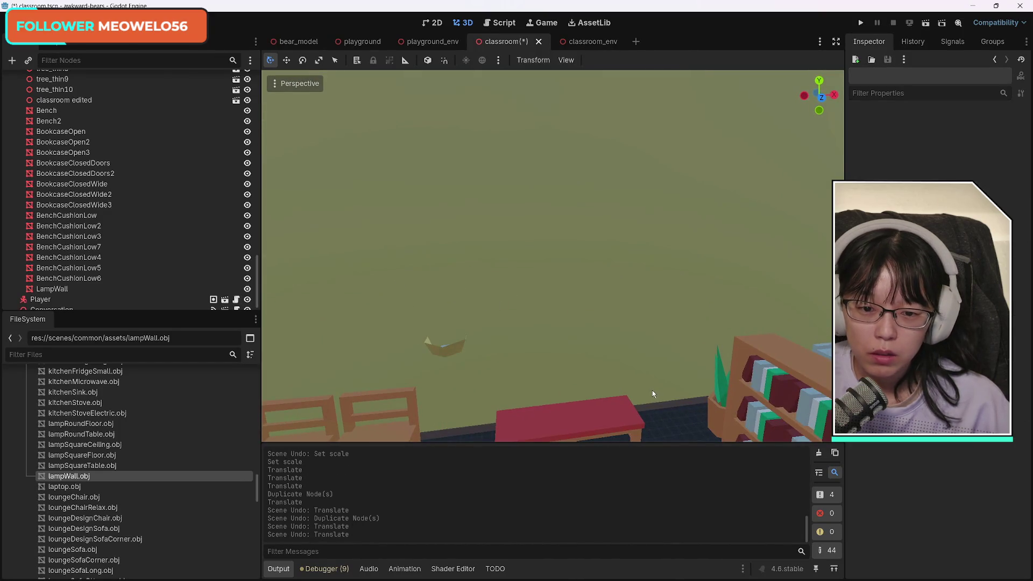
# Undo the lamp's last move and resize, then begin dragging lampRoundFloor.obj in beside the bookcase.
pyautogui.hotkey('ctrl', 'z')
pyautogui.hotkey('ctrl', 'z')
pyautogui.hotkey('ctrl', 'z')
pyautogui.hotkey('ctrl', 'z')
pyautogui.hotkey('ctrl', 'z')
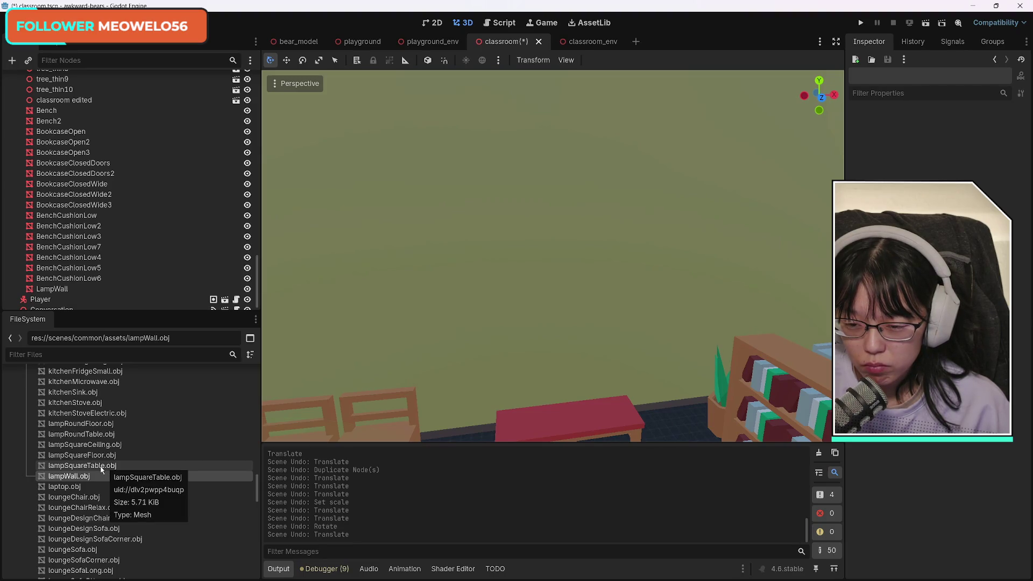
pyautogui.scroll(-5, 552, 256)
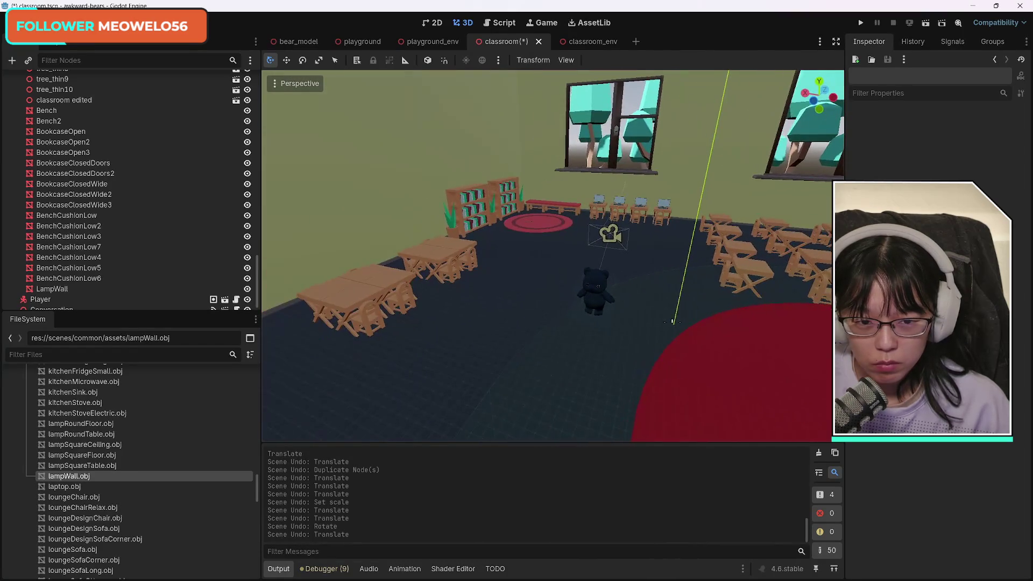
pyautogui.press('w')
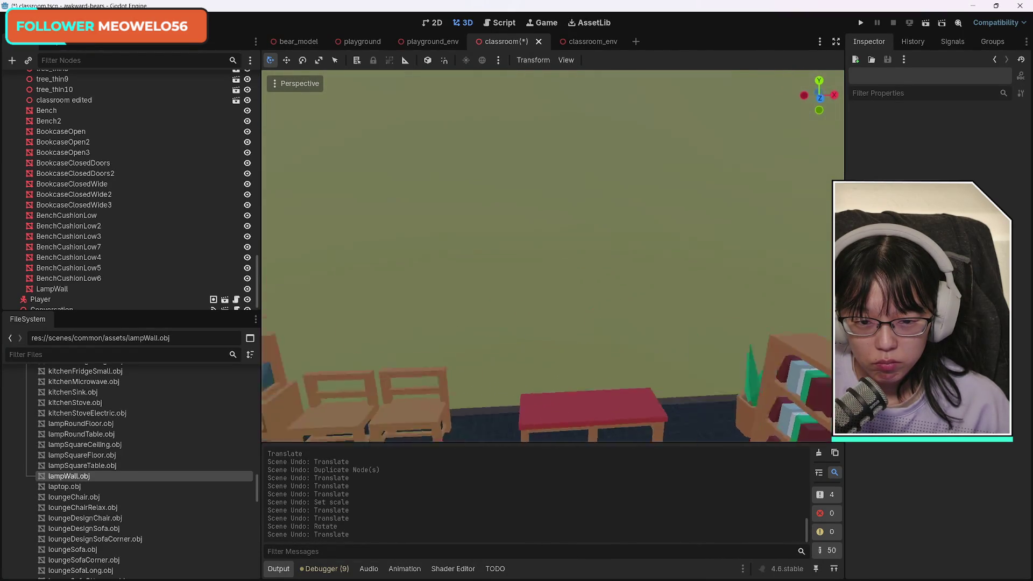
pyautogui.press('s')
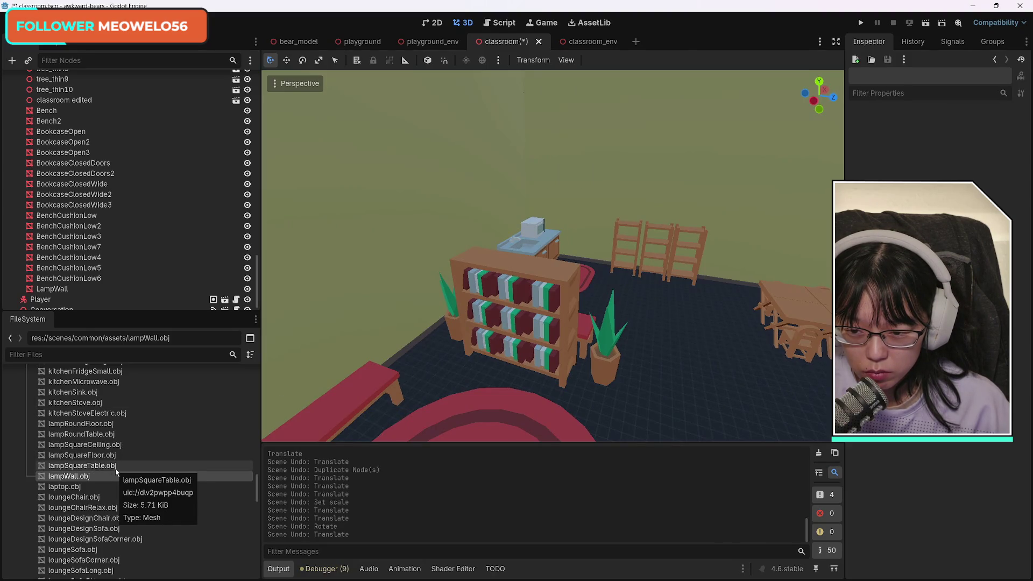
pyautogui.moveTo(81, 424); pyautogui.dragTo(658, 393)
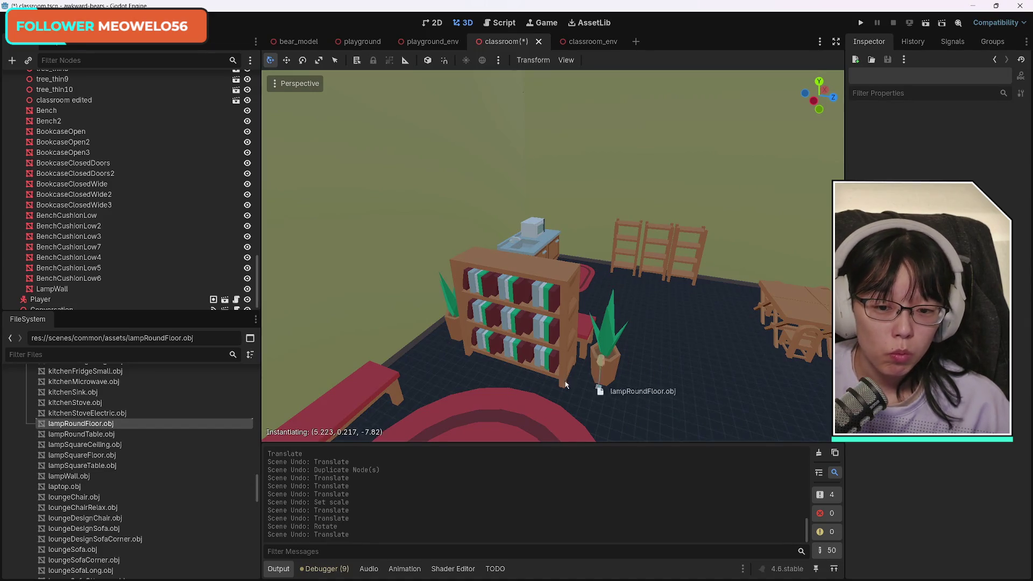
# Place the round floor lamp beside the red bench, nudge it along X and Z, and save.
pyautogui.moveTo(565, 384); pyautogui.dragTo(420, 358)
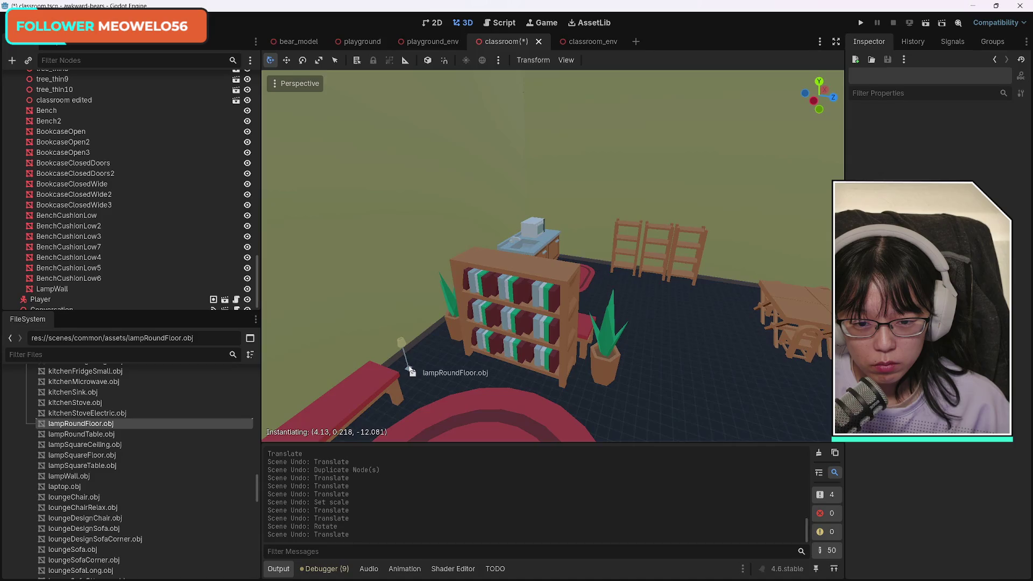
pyautogui.moveTo(410, 371); pyautogui.dragTo(414, 377)
pyautogui.hotkey('ctrl', 'z')
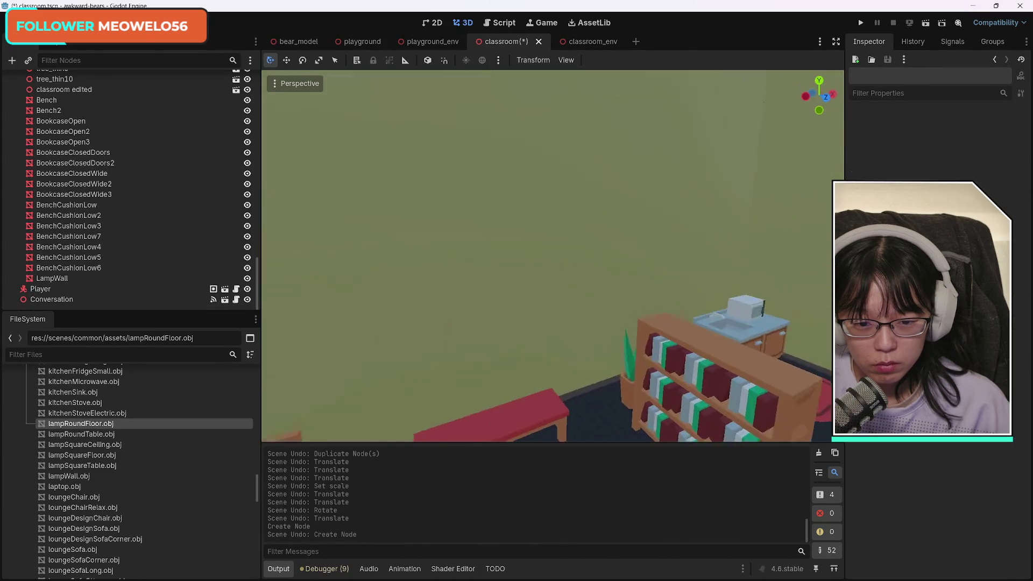
pyautogui.moveTo(341, 410); pyautogui.dragTo(341, 410)
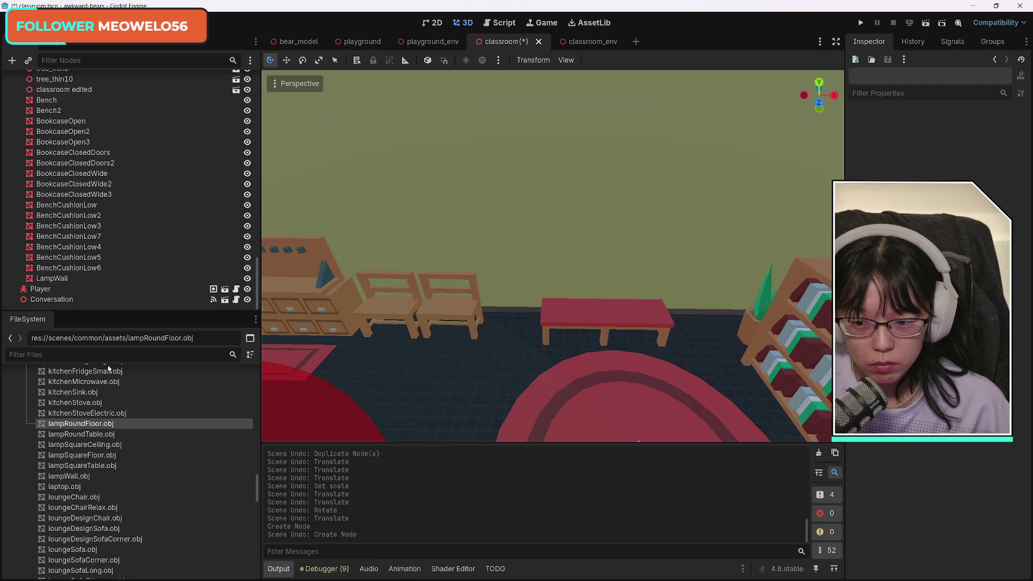
pyautogui.moveTo(83, 427)
pyautogui.mouseDown()
pyautogui.moveTo(524, 332)
pyautogui.moveTo(494, 236)
pyautogui.moveTo(508, 285)
pyautogui.mouseUp()
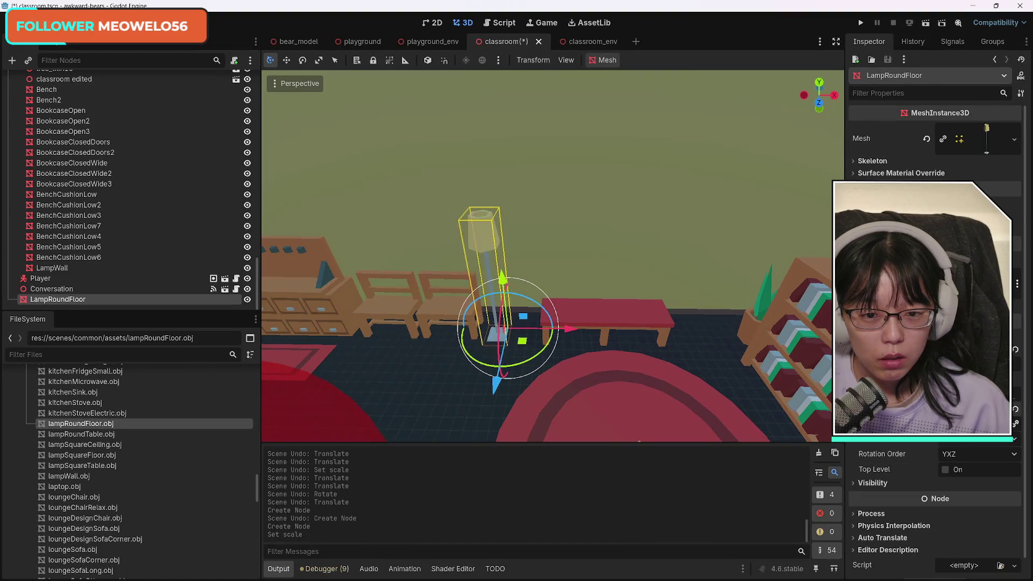
pyautogui.moveTo(565, 329); pyautogui.dragTo(577, 330)
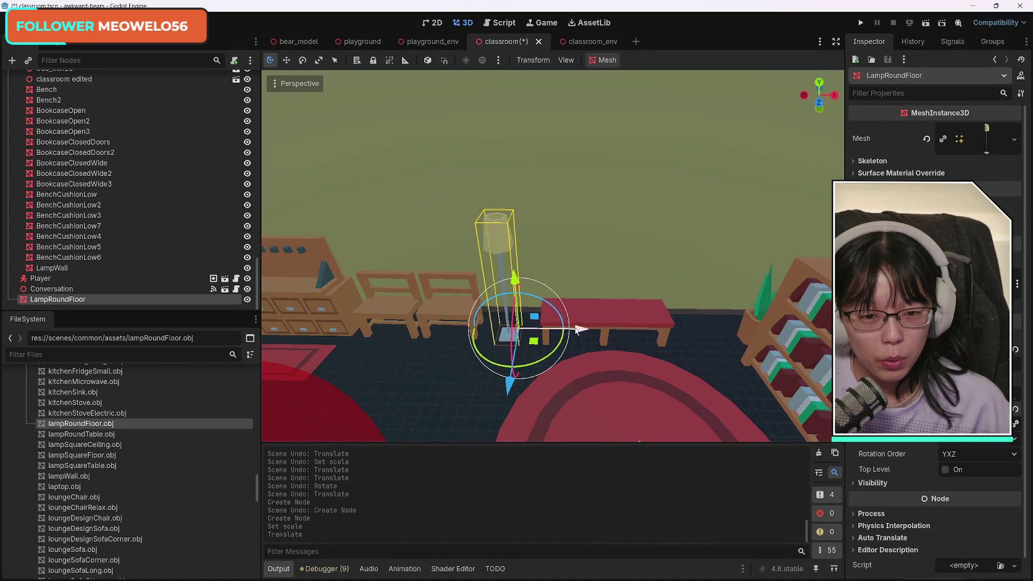
pyautogui.moveTo(514, 373); pyautogui.dragTo(511, 379)
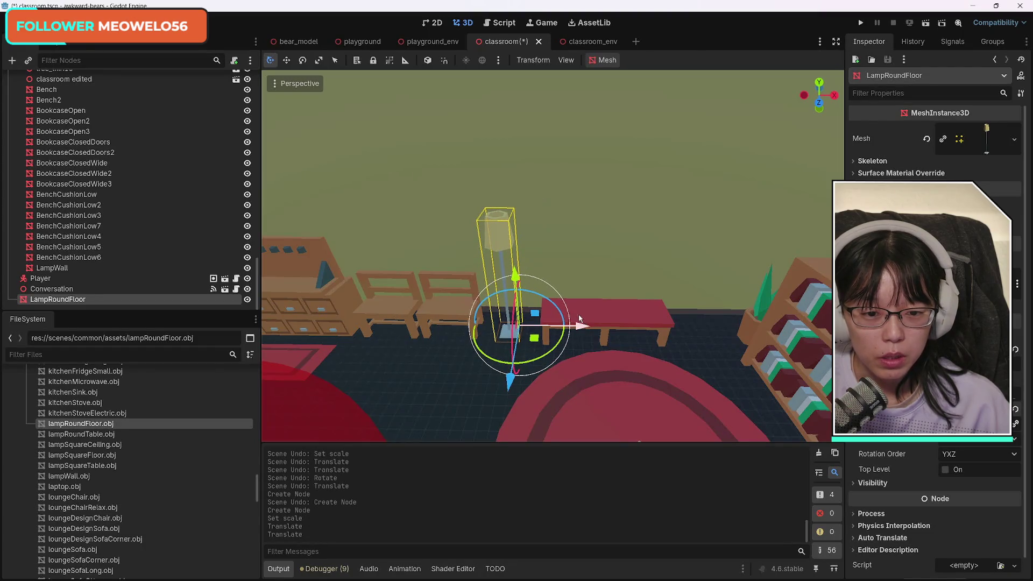
pyautogui.moveTo(576, 325); pyautogui.dragTo(579, 326)
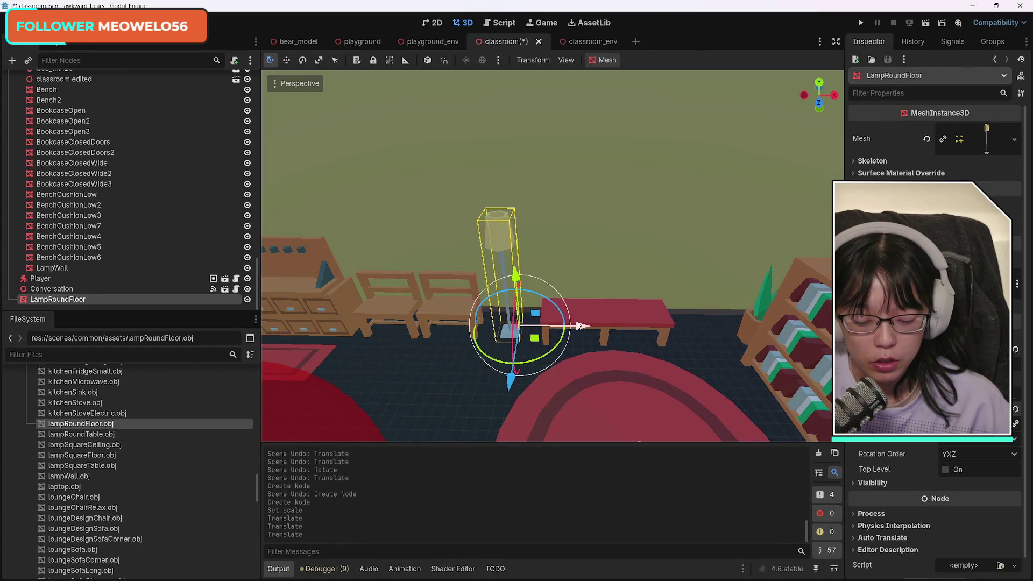
pyautogui.hotkey('ctrl', 's')
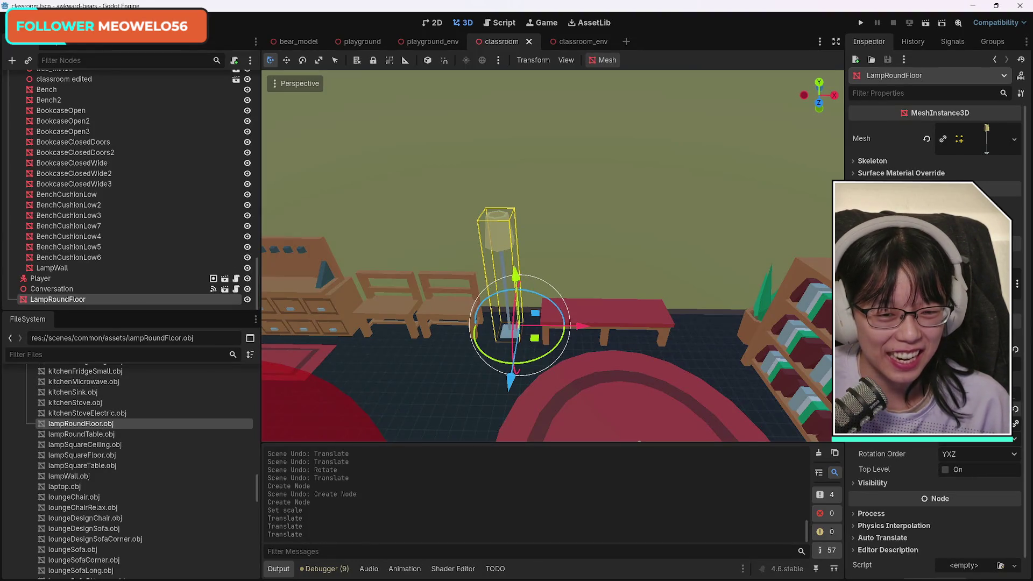
# Scale the floor lamp up taller and wider and shift it along X.
pyautogui.moveTo(968, 430); pyautogui.dragTo(1001, 430)
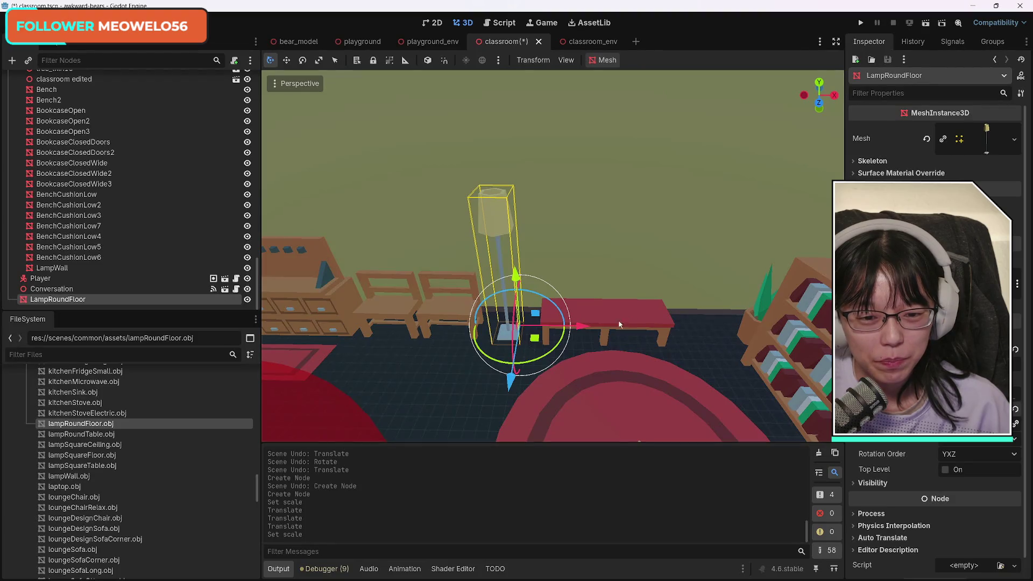
pyautogui.moveTo(584, 325)
pyautogui.mouseDown()
pyautogui.moveTo(516, 330)
pyautogui.moveTo(565, 323)
pyautogui.mouseUp()
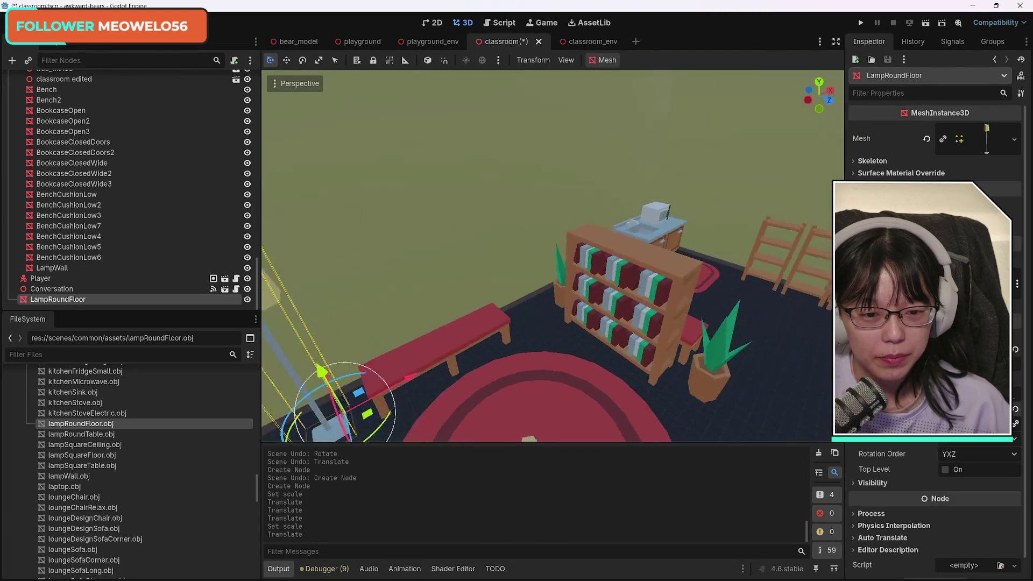
pyautogui.press('s')
pyautogui.press('w')
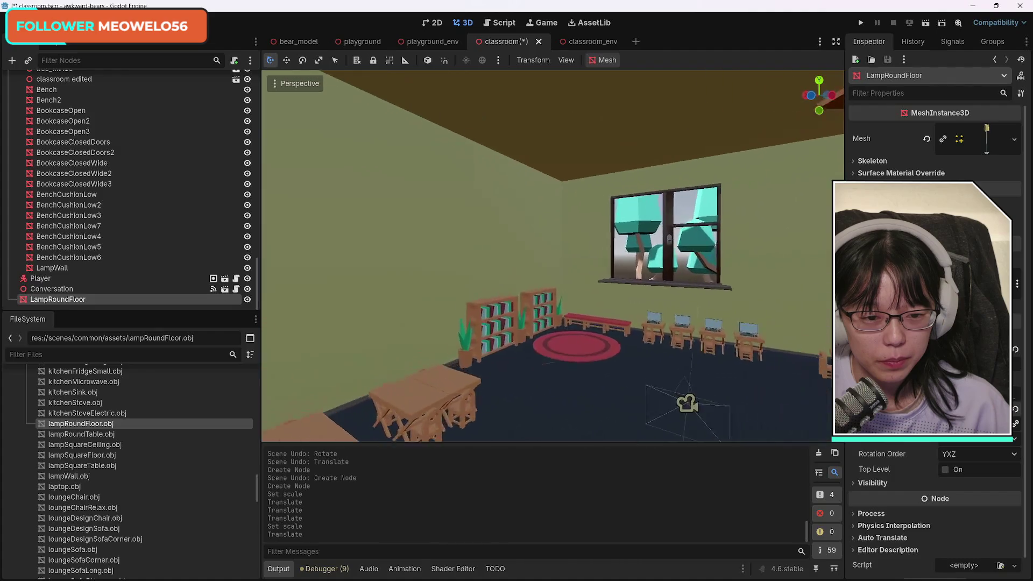
pyautogui.press('d')
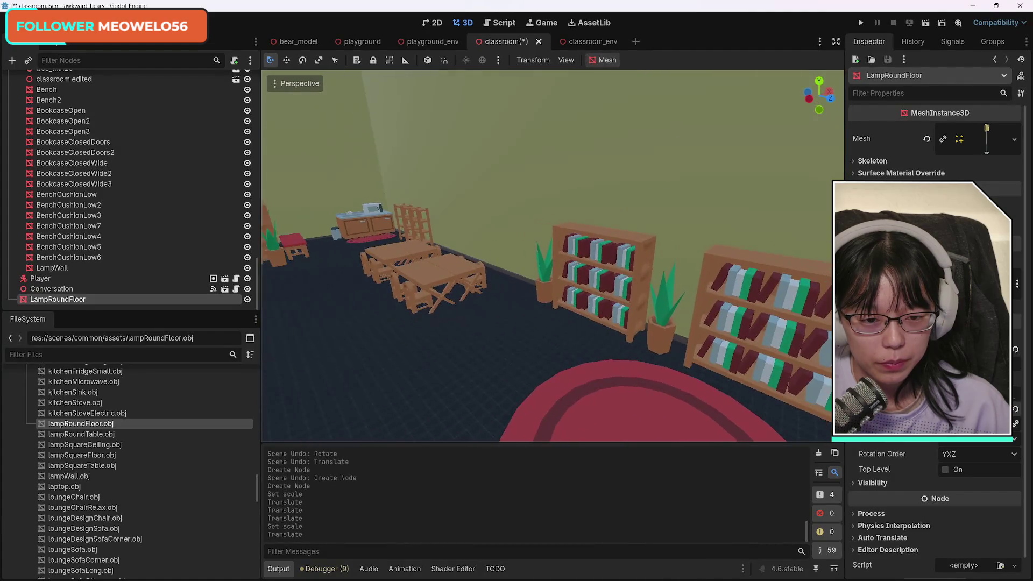
pyautogui.press('s')
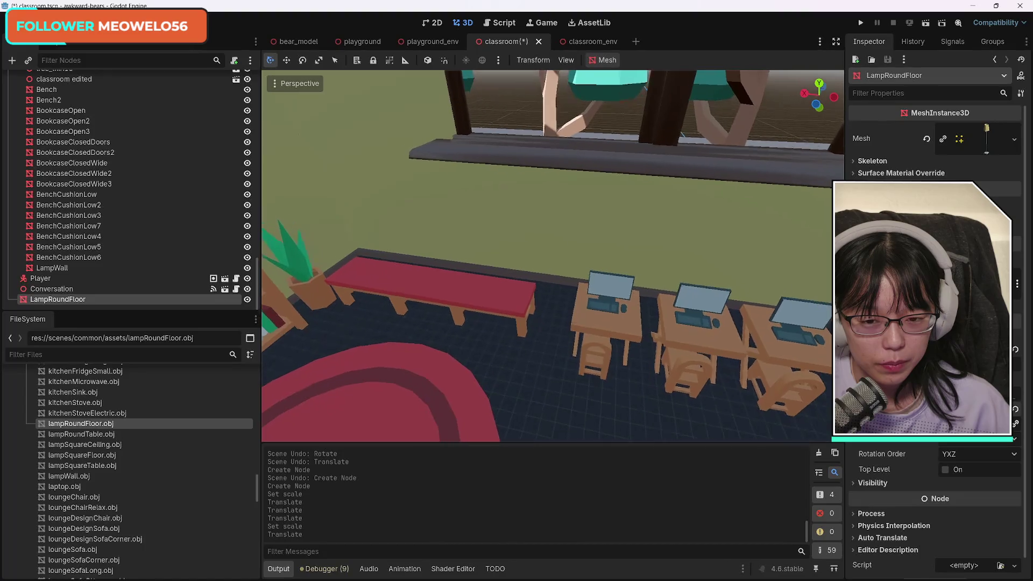
pyautogui.press('w')
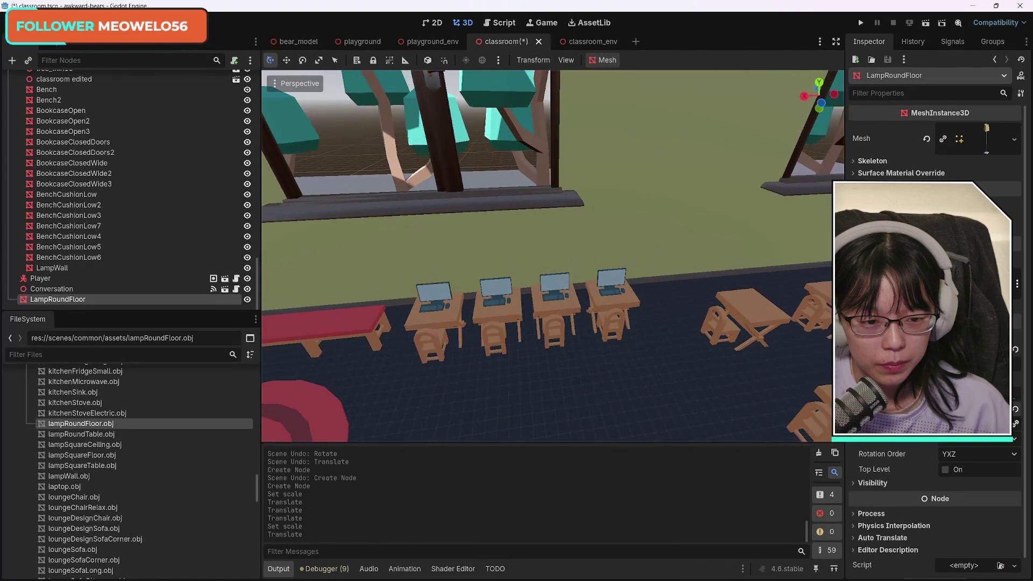
# Collapse TeacherDesk in the scene tree and slide the Computer Lab desk row along X.
pyautogui.scroll(10, 146, 240)
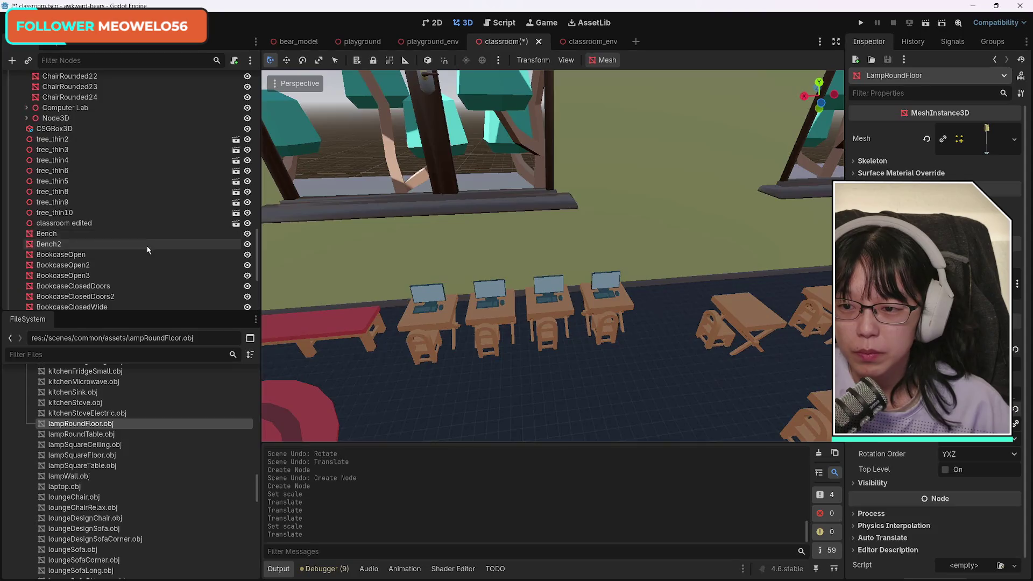
pyautogui.scroll(5, 145, 244)
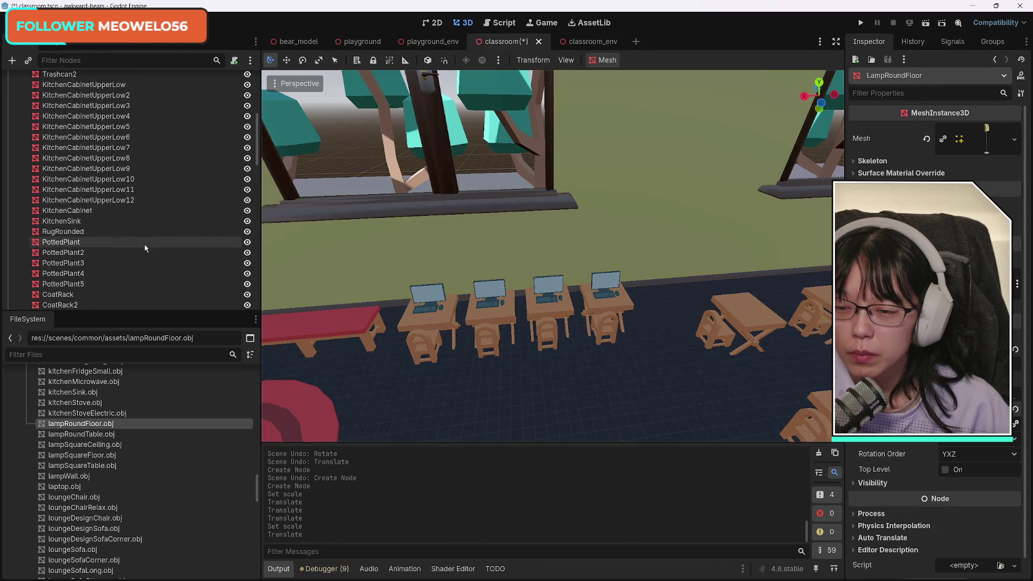
pyautogui.scroll(10, 145, 244)
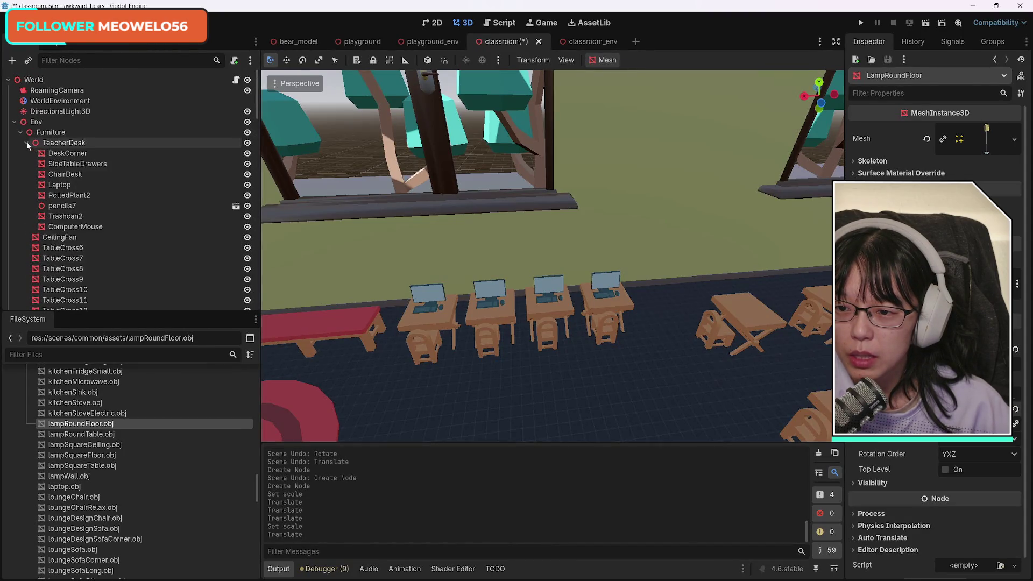
pyautogui.click(26, 143)
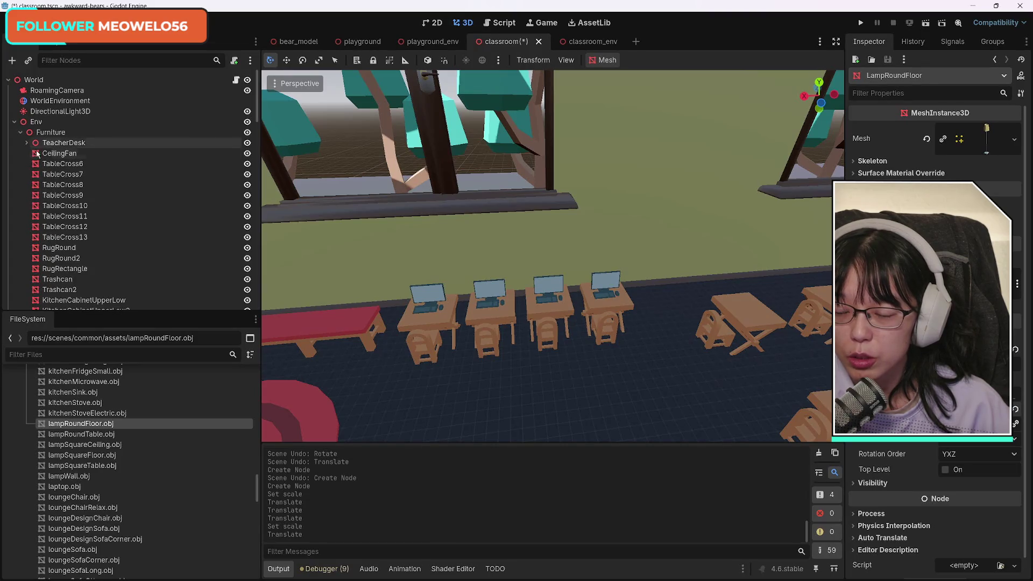
pyautogui.scroll(-15, 134, 264)
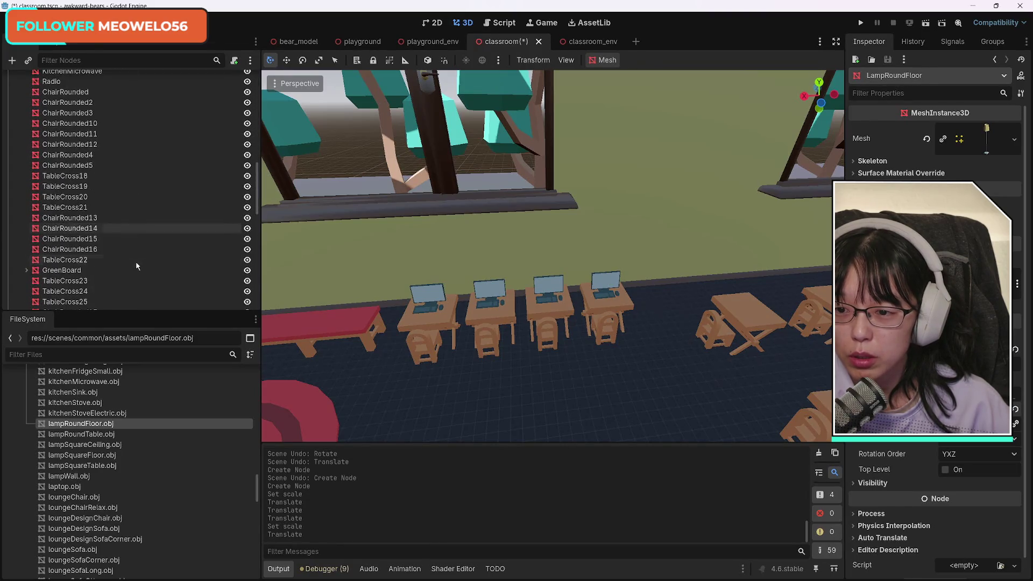
pyautogui.scroll(-5, 137, 265)
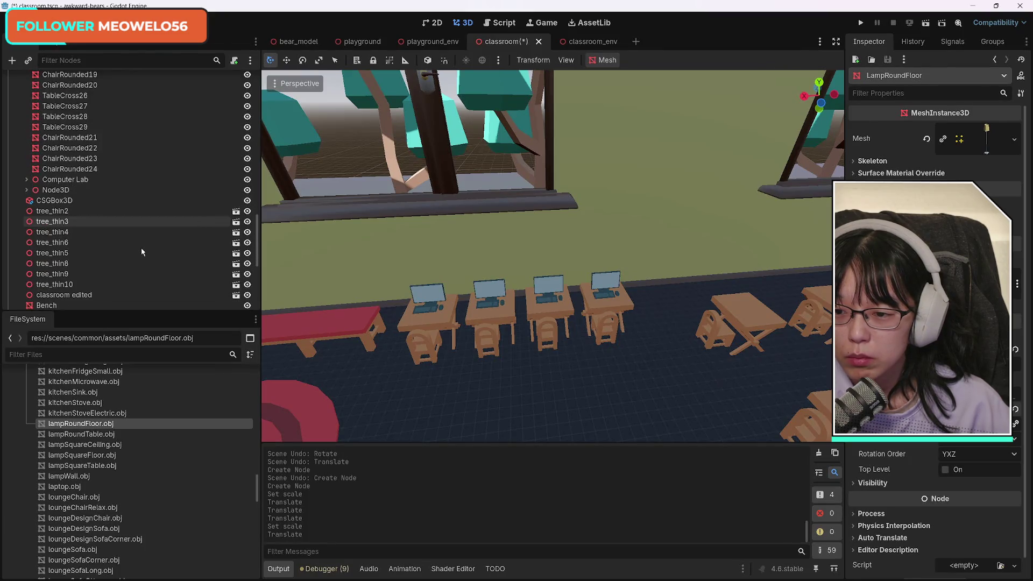
pyautogui.click(64, 179)
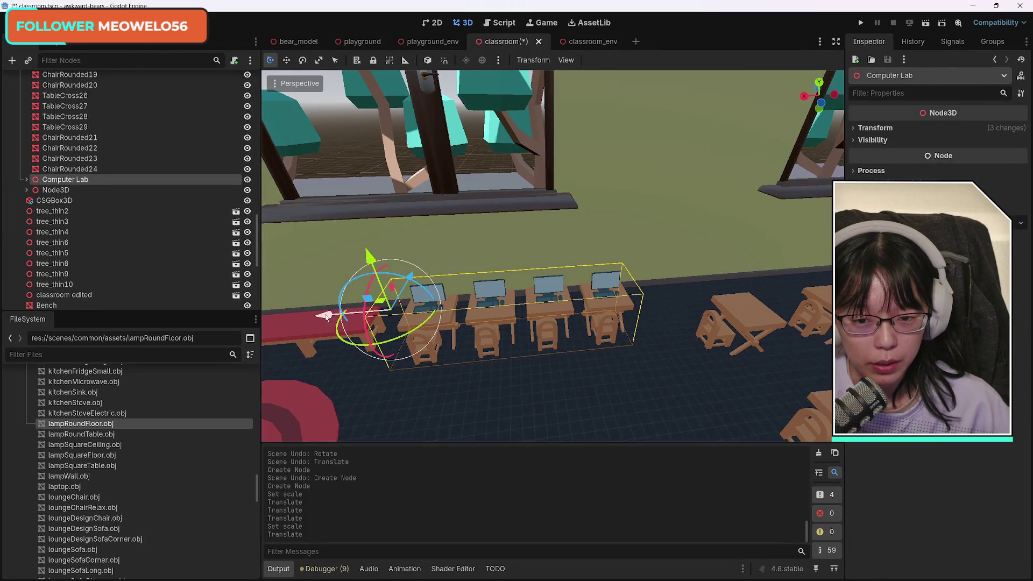
pyautogui.moveTo(326, 316); pyautogui.dragTo(391, 321)
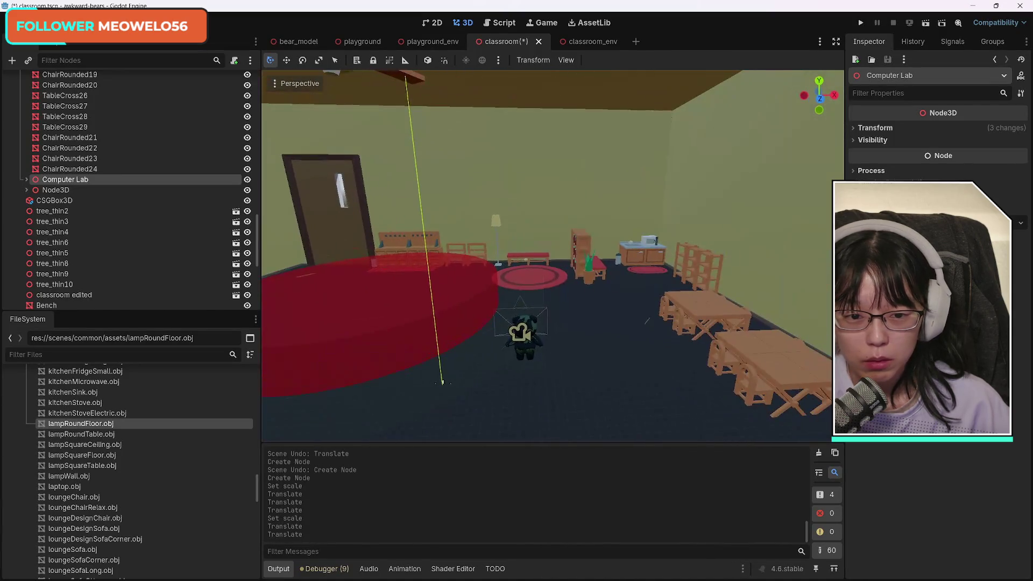
# Duplicate the round floor lamp and drag the copy to a new spot.
pyautogui.click(498, 218)
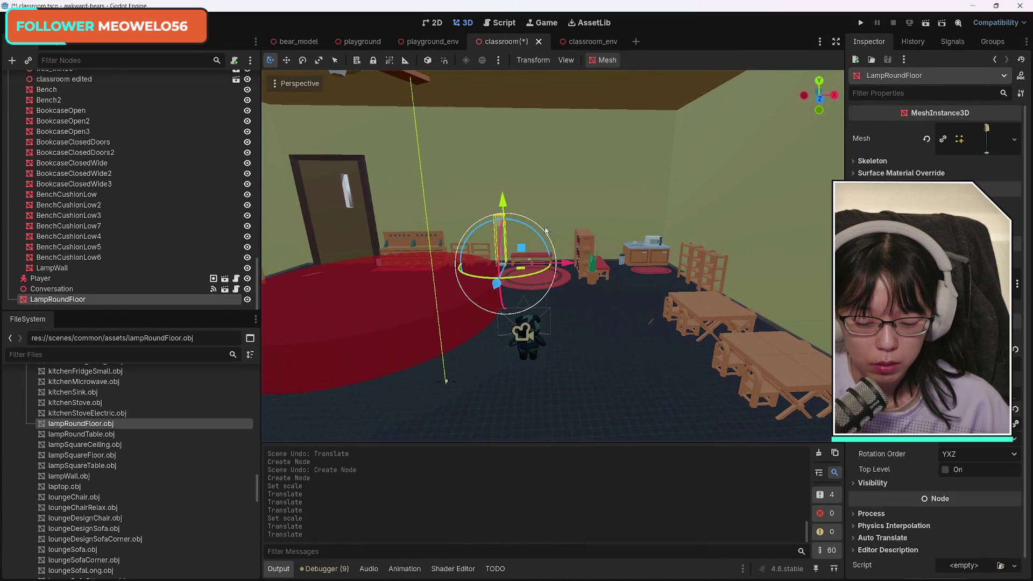
pyautogui.hotkey('ctrl', 'd')
pyautogui.moveTo(496, 283)
pyautogui.mouseDown()
pyautogui.moveTo(477, 343)
pyautogui.moveTo(441, 379)
pyautogui.mouseUp()
pyautogui.press('f')
pyautogui.moveTo(600, 312)
pyautogui.mouseDown()
pyautogui.moveTo(601, 370)
pyautogui.moveTo(325, 338)
pyautogui.mouseUp()
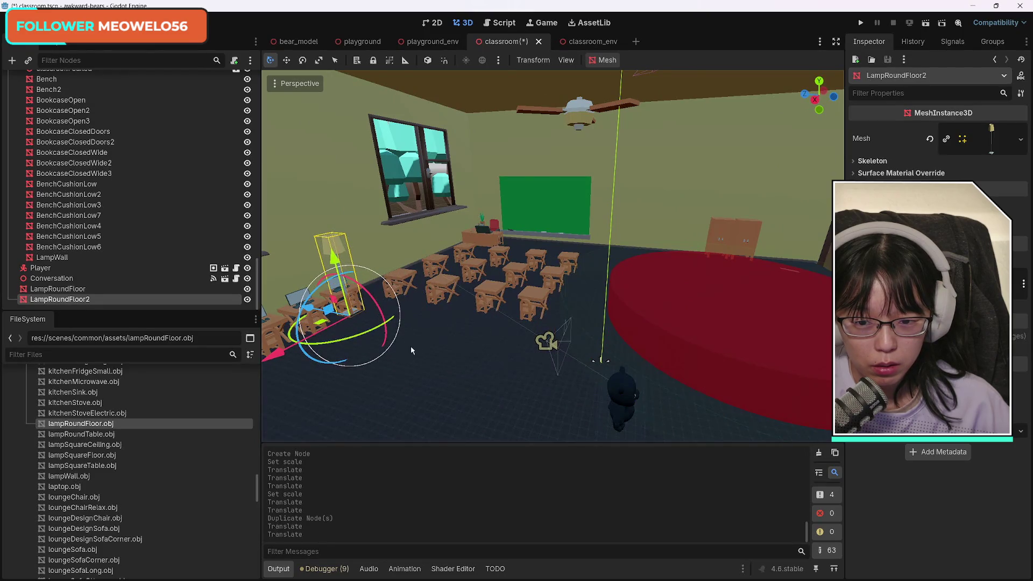
pyautogui.moveTo(411, 347); pyautogui.dragTo(376, 344)
pyautogui.scroll(5, 376, 345)
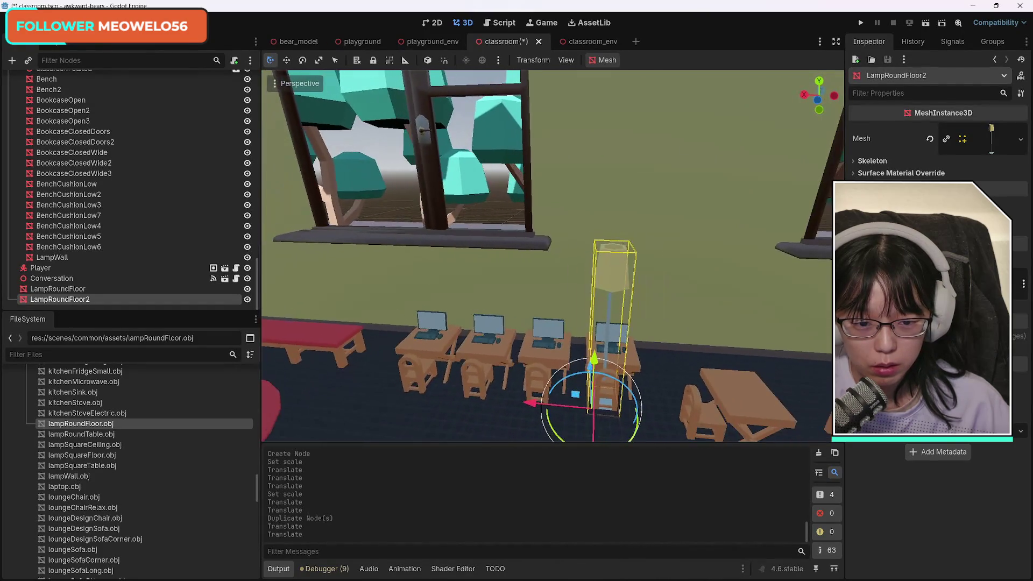
# Position LampRoundFloor2 beside the red bench, nudging it along Z and X.
pyautogui.moveTo(550, 375)
pyautogui.mouseDown()
pyautogui.moveTo(319, 383)
pyautogui.moveTo(376, 376)
pyautogui.moveTo(350, 371)
pyautogui.mouseUp()
pyautogui.scroll(3, 350, 371)
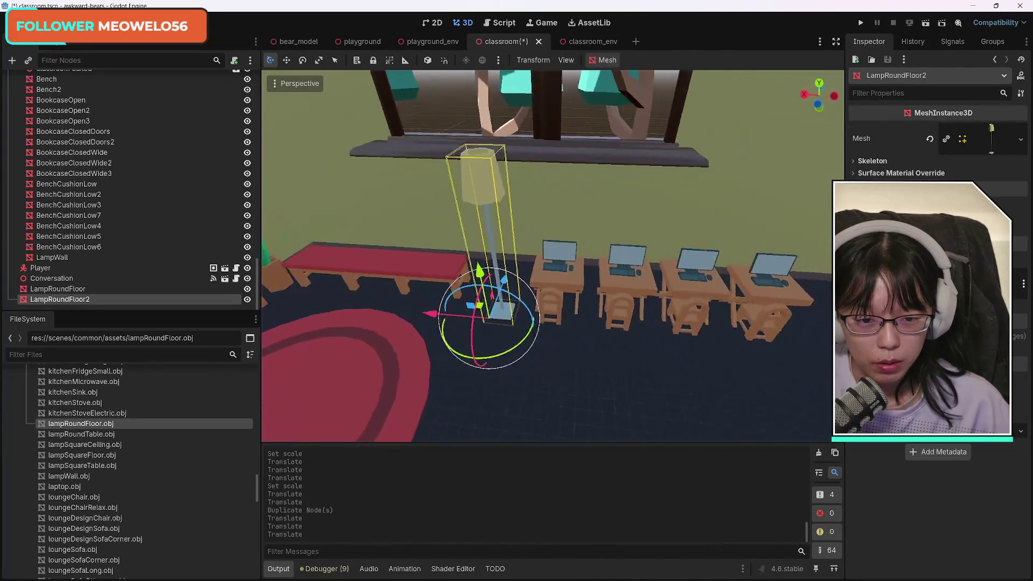
pyautogui.press('w')
pyautogui.moveTo(579, 305); pyautogui.dragTo(574, 294)
pyautogui.moveTo(529, 336); pyautogui.dragTo(519, 335)
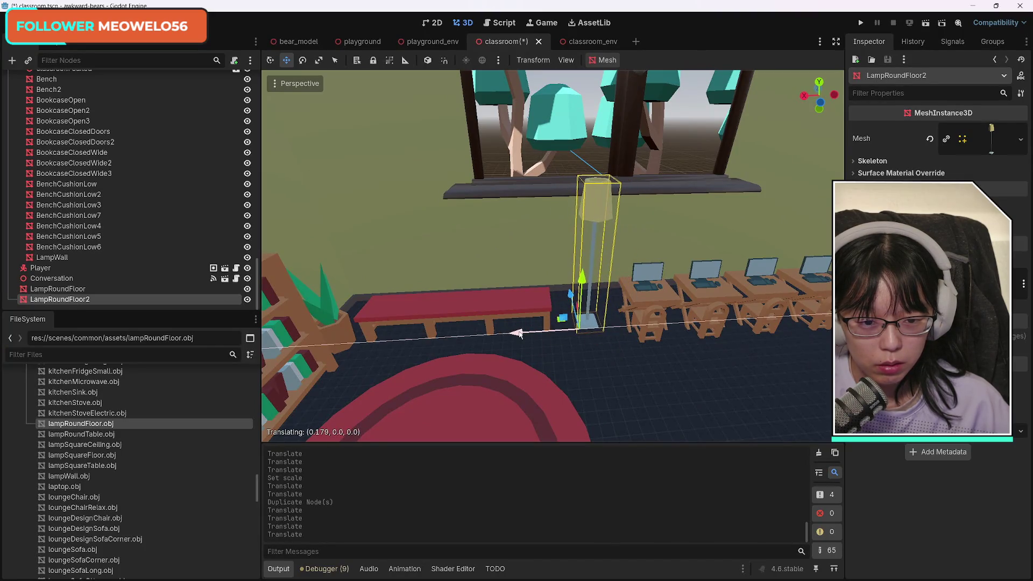
pyautogui.scroll(-5, 552, 255)
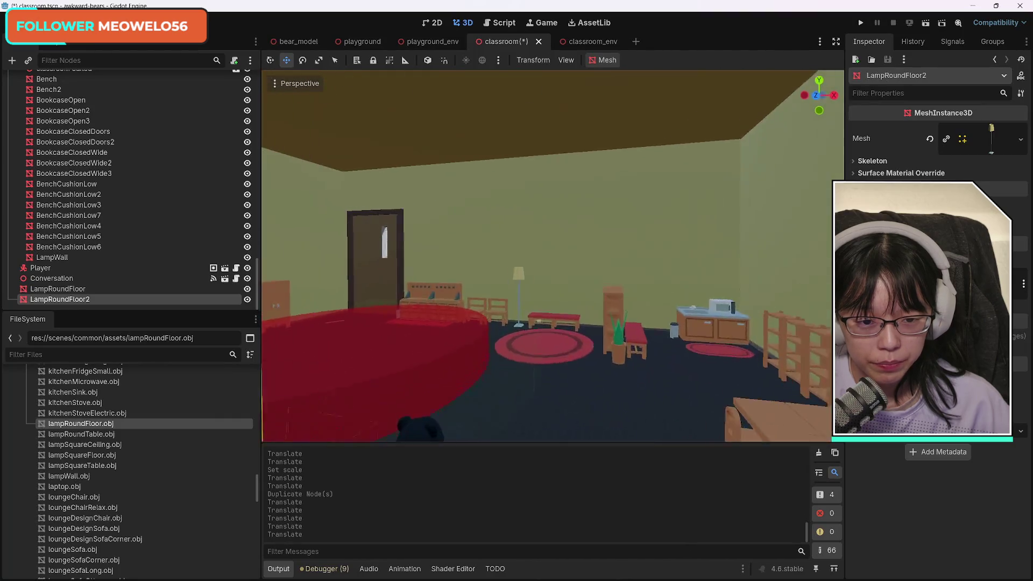
pyautogui.moveTo(552, 256); pyautogui.dragTo(509, 251)
pyautogui.scroll(6, 552, 256)
# Fly around the classroom past the kitchen counter and bookshelves, zooming in toward the rug.
pyautogui.press('w')
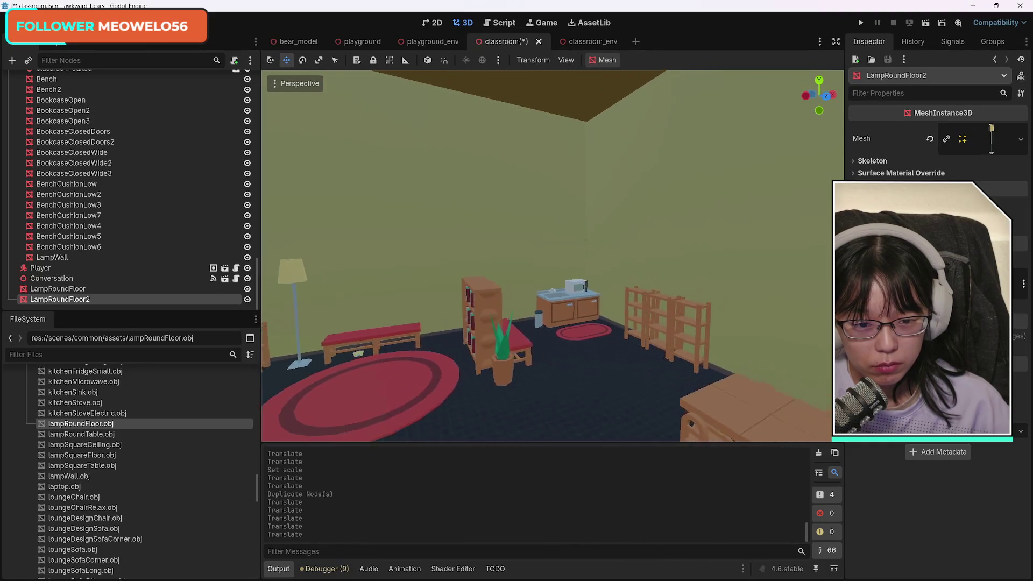
pyautogui.press('e')
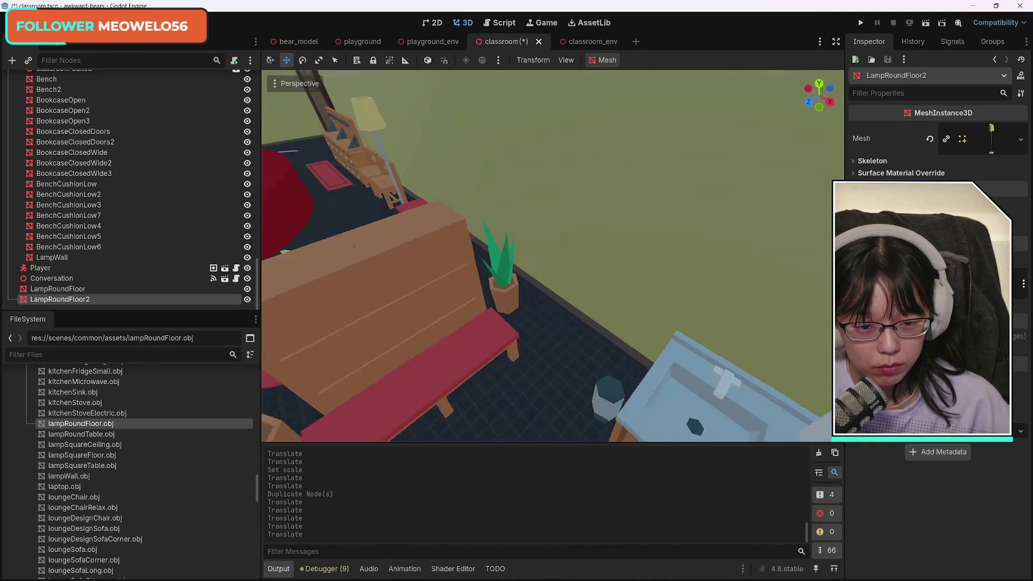
pyautogui.press('d')
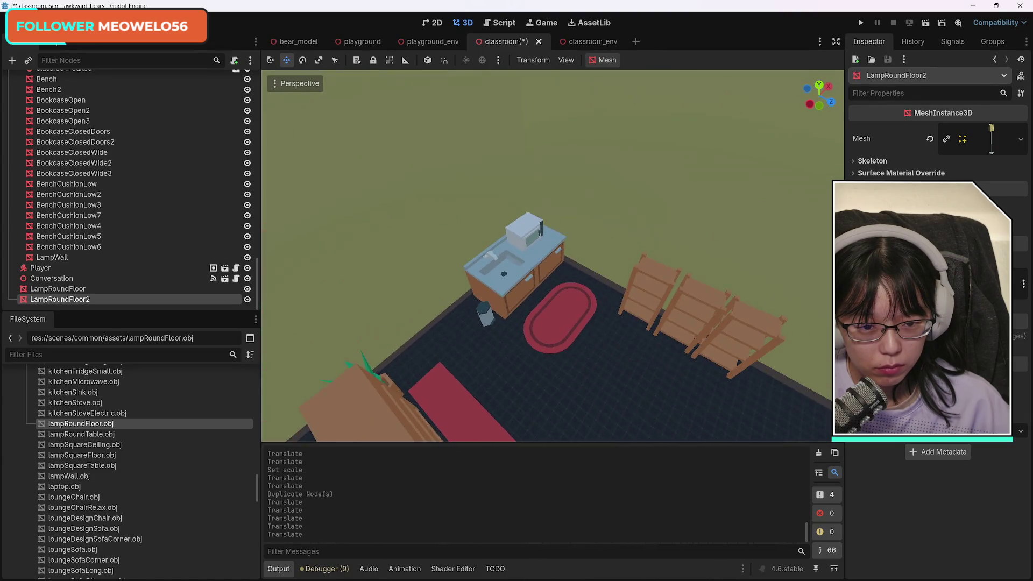
pyautogui.press('s')
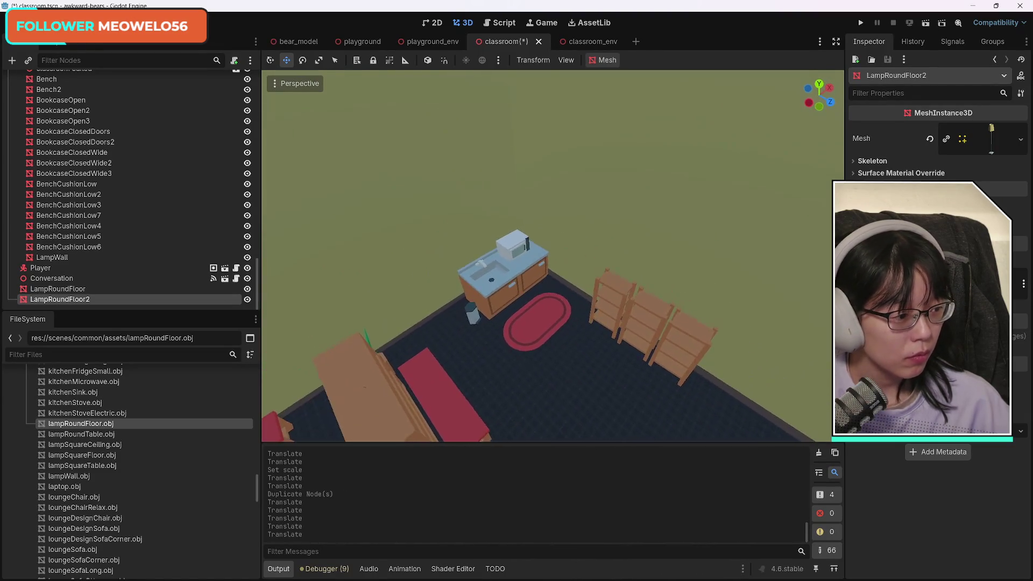
pyautogui.press('a')
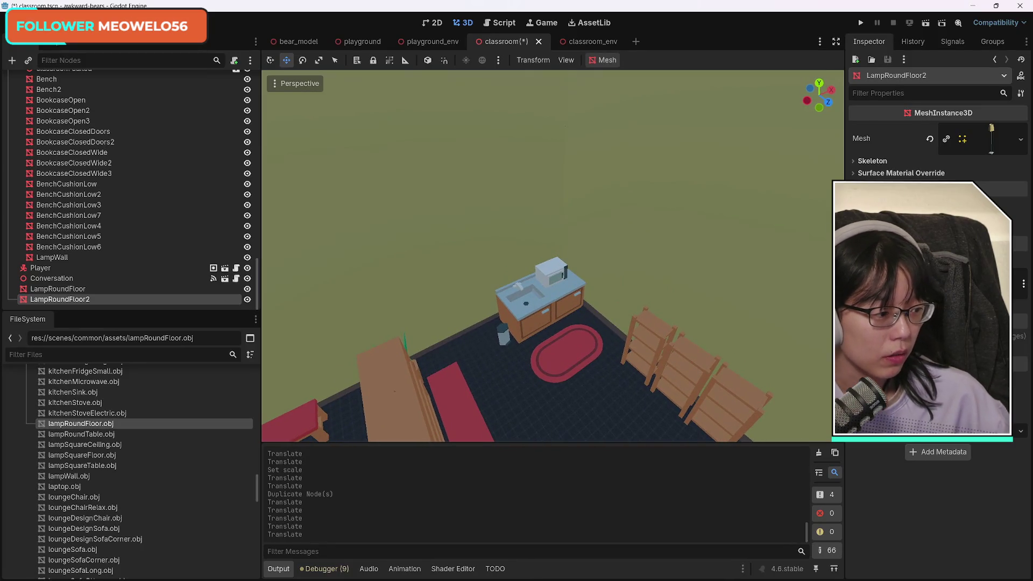
pyautogui.press('w')
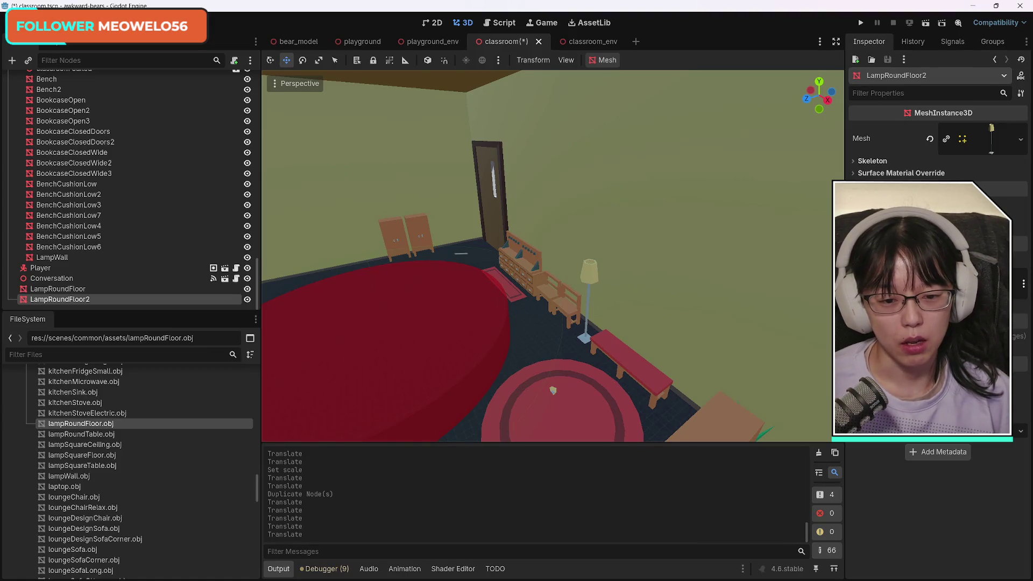
pyautogui.scroll(5, 547, 256)
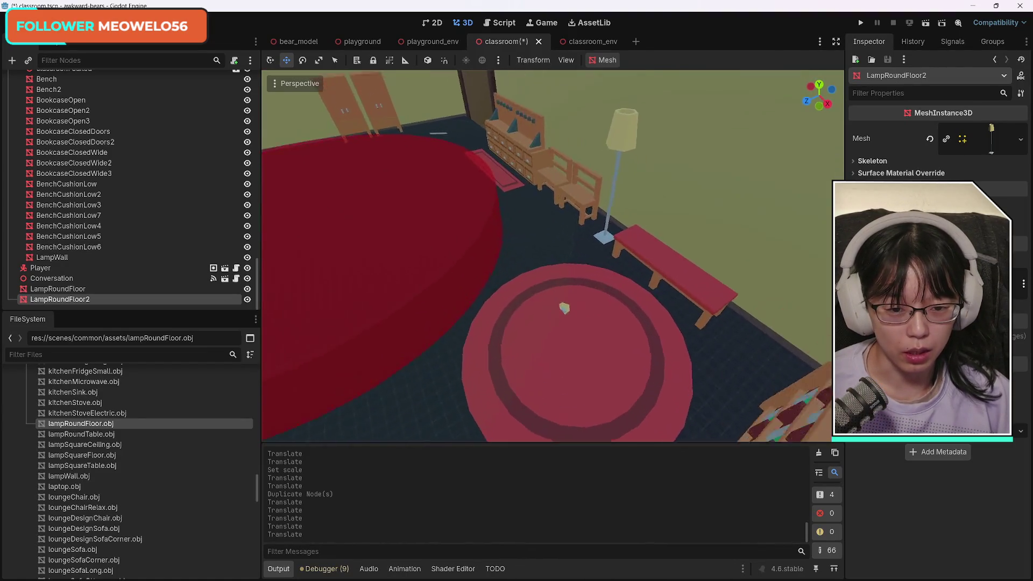
pyautogui.scroll(4, 541, 304)
# Delete the stray LampWall node lying on the rug.
pyautogui.click(538, 303)
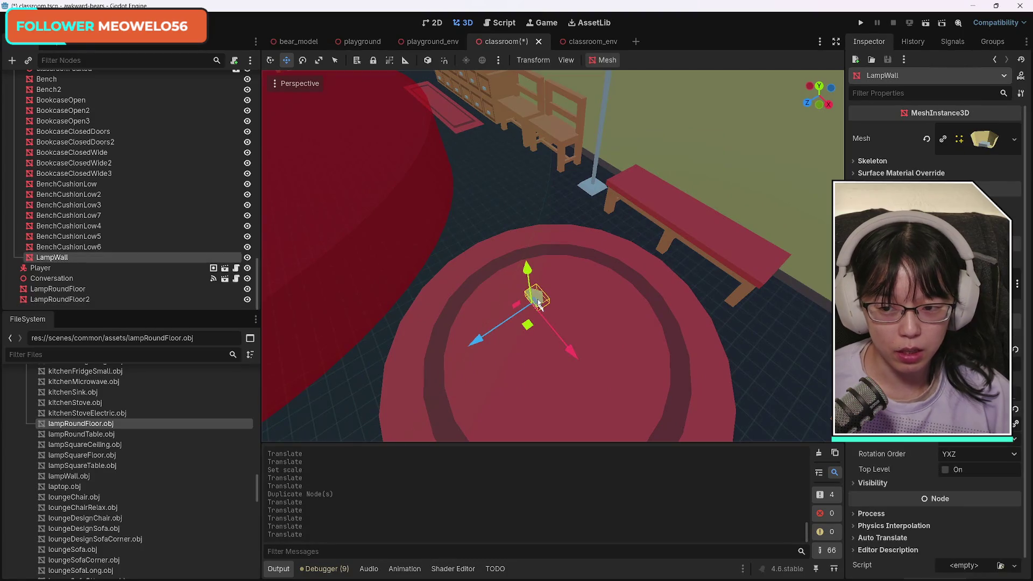
pyautogui.press('Delete')
pyautogui.press('Return')
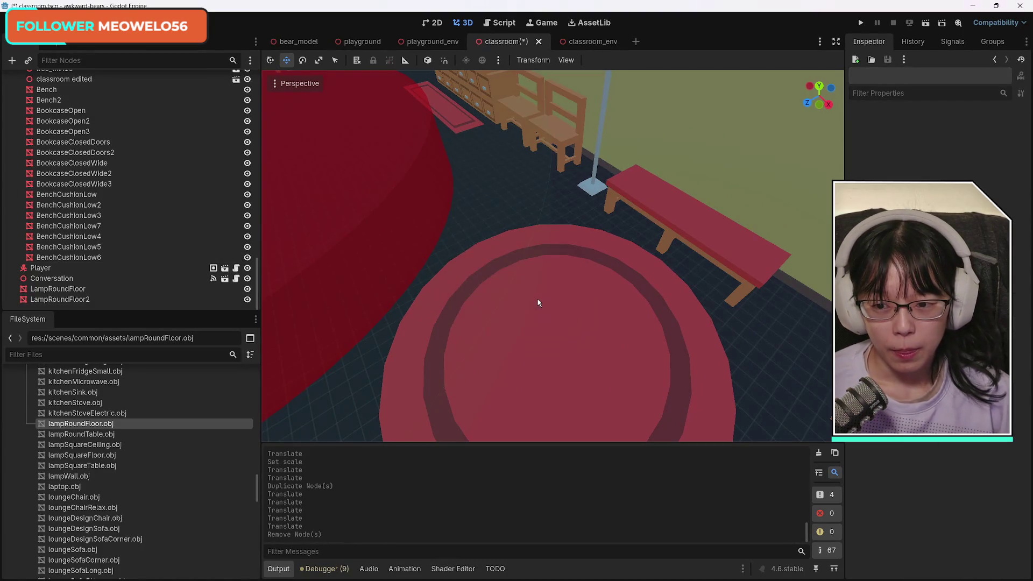
# Collapse Furniture and Env, then move LampRoundFloor and LampRoundFloor2 into Env.
pyautogui.scroll(8, 183, 256)
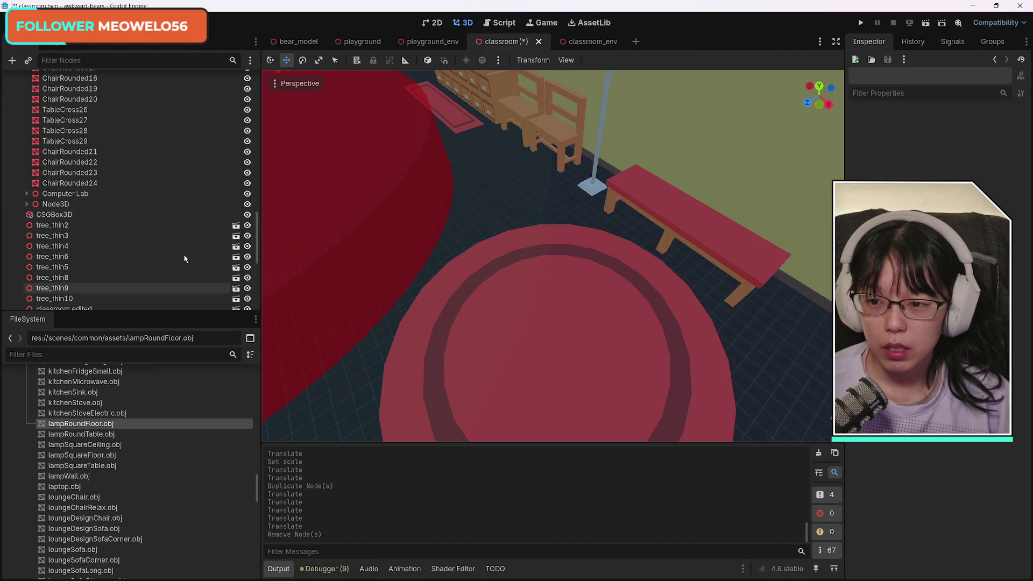
pyautogui.scroll(10, 168, 258)
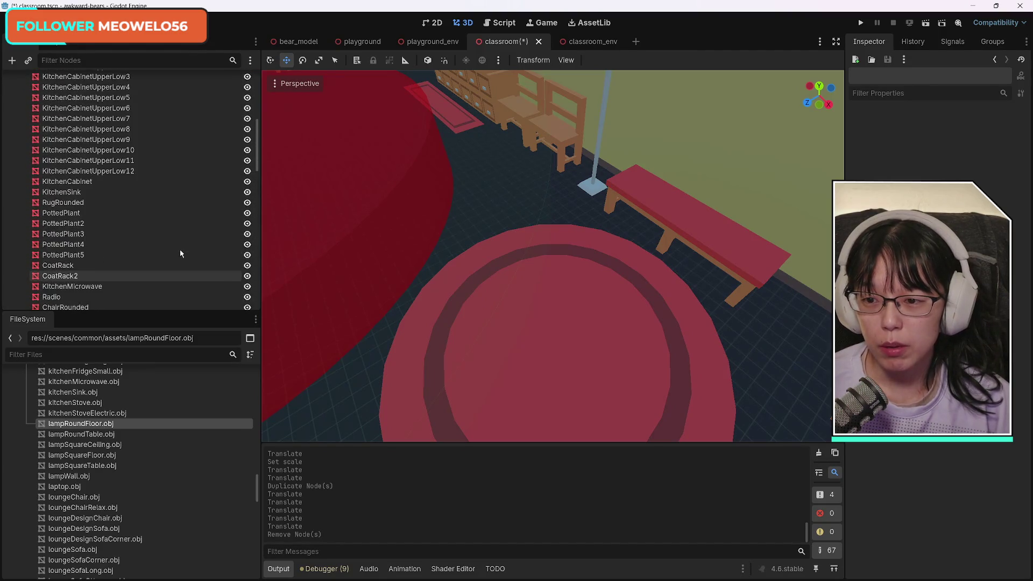
pyautogui.scroll(10, 178, 253)
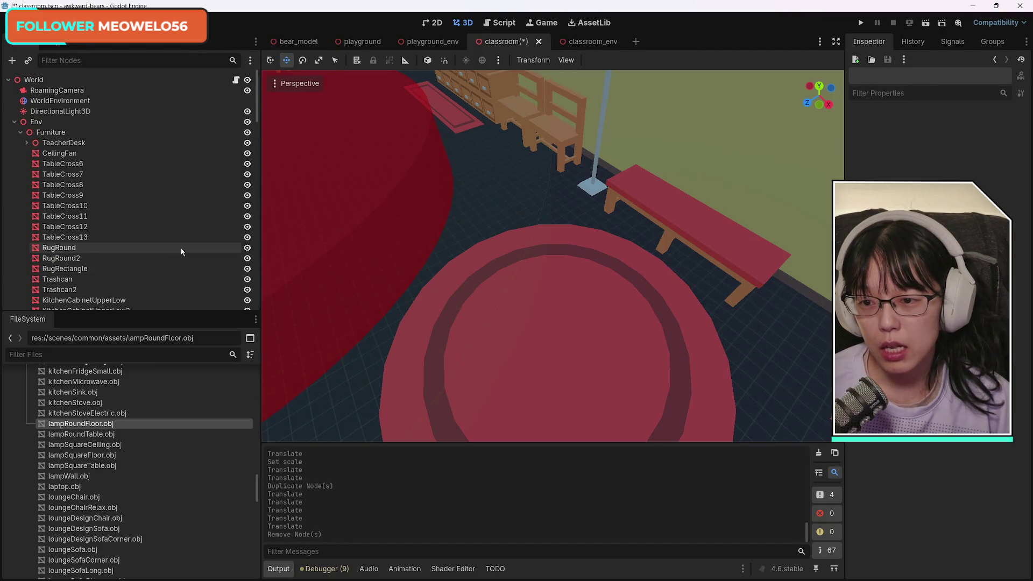
pyautogui.click(20, 133)
pyautogui.click(14, 122)
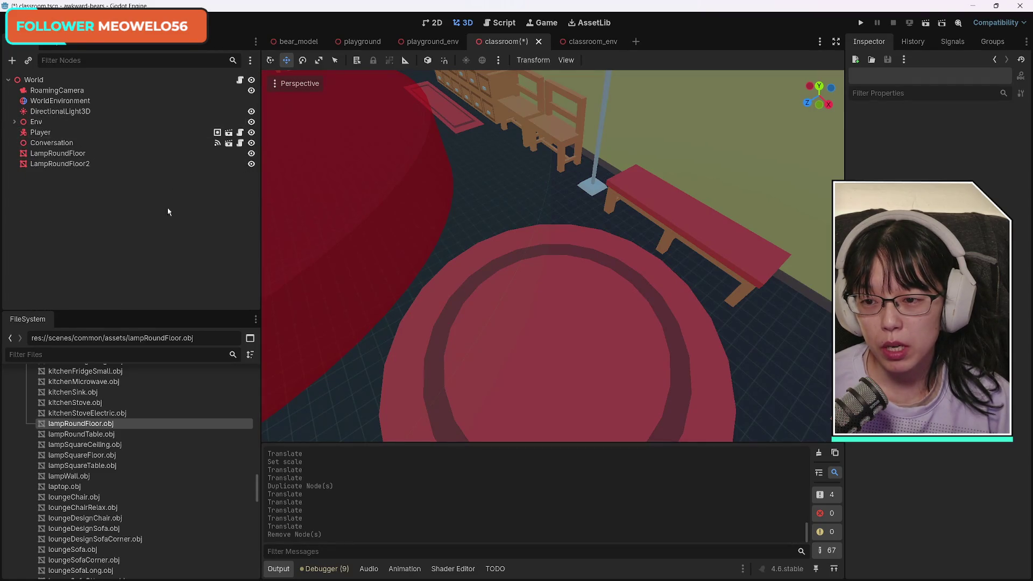
pyautogui.click(67, 155)
pyautogui.keyDown('shift'); pyautogui.click(65, 164); pyautogui.keyUp('shift')
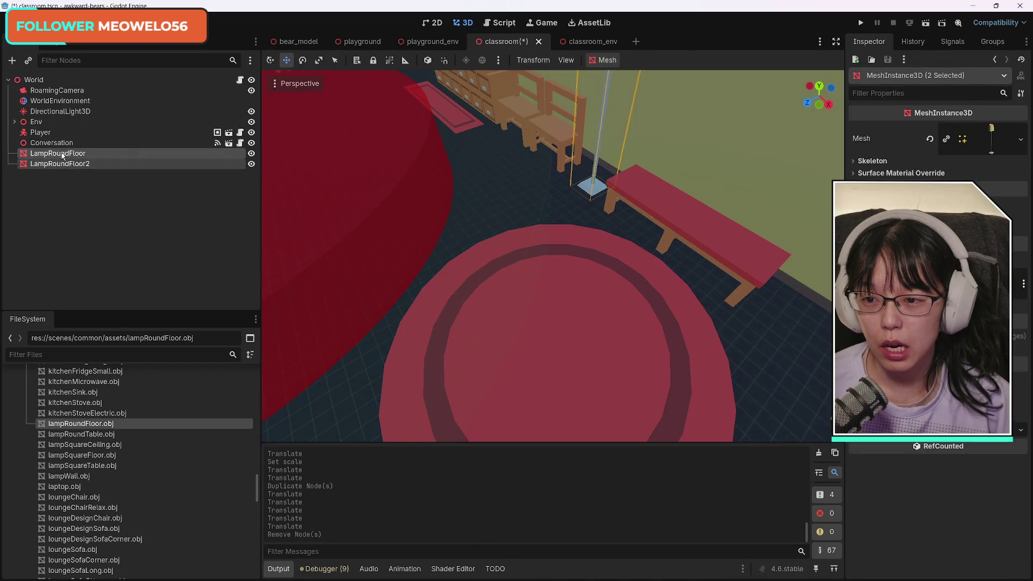
pyautogui.moveTo(65, 156); pyautogui.dragTo(41, 123)
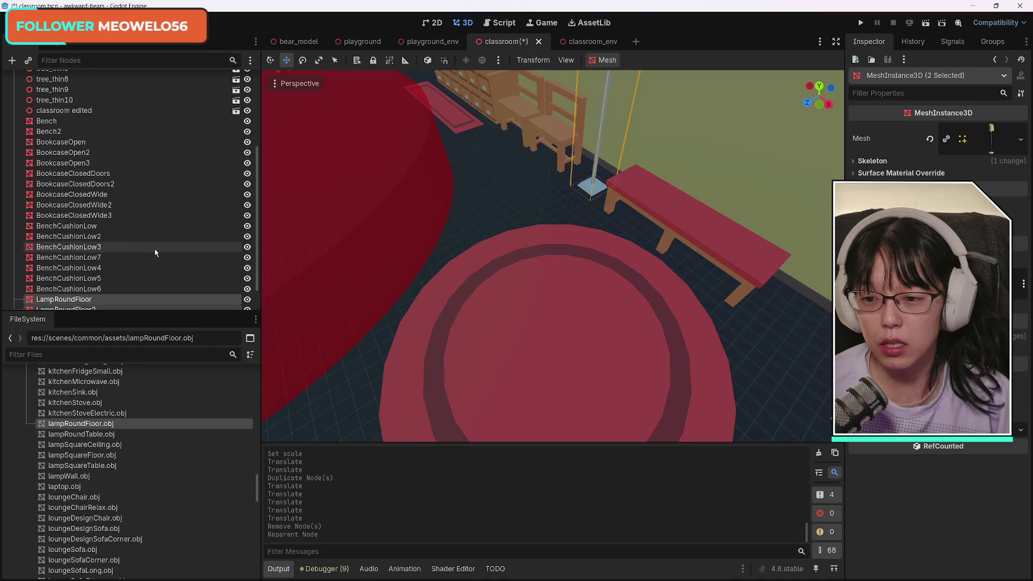
pyautogui.moveTo(377, 252)
pyautogui.mouseDown()
pyautogui.moveTo(441, 231)
pyautogui.moveTo(458, 242)
pyautogui.moveTo(479, 221)
pyautogui.moveTo(486, 239)
pyautogui.moveTo(454, 245)
pyautogui.moveTo(409, 280)
pyautogui.moveTo(478, 235)
pyautogui.mouseUp()
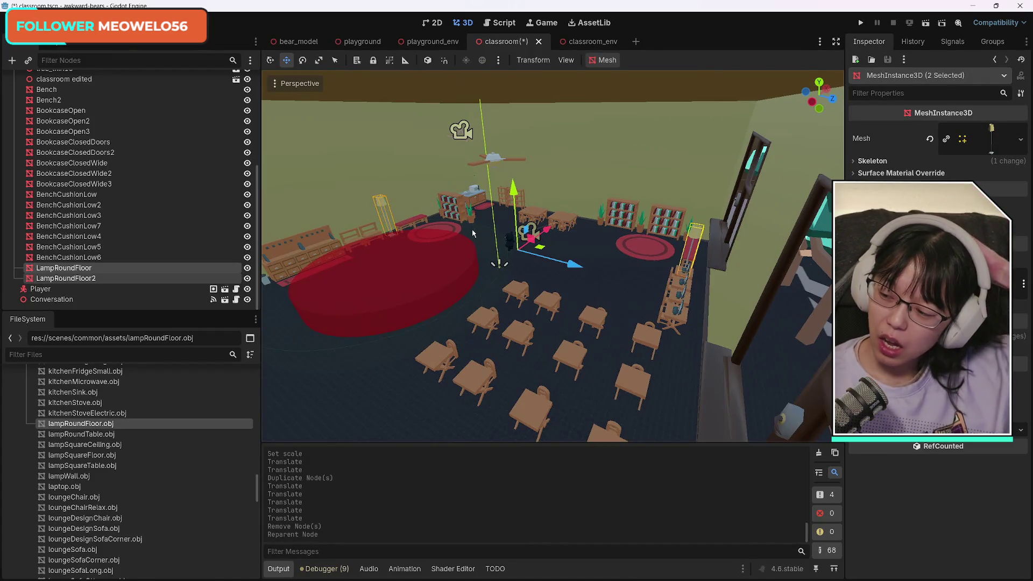
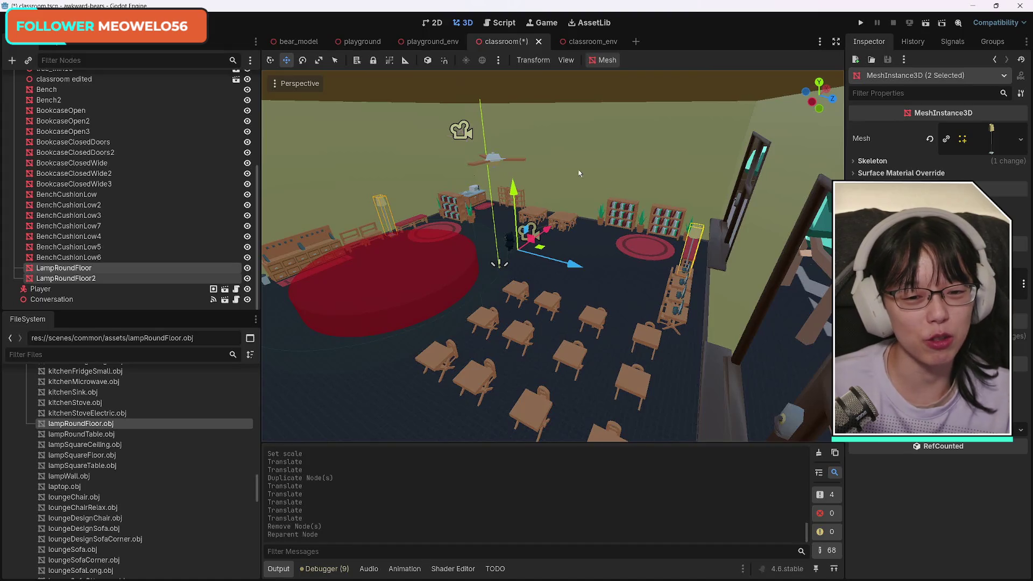
# Lower the view to floor level and select six desks in the seating area.
pyautogui.moveTo(621, 282)
pyautogui.mouseDown()
pyautogui.moveTo(581, 323)
pyautogui.moveTo(592, 312)
pyautogui.moveTo(583, 323)
pyautogui.moveTo(597, 323)
pyautogui.mouseUp()
pyautogui.moveTo(552, 256)
pyautogui.mouseDown()
pyautogui.moveTo(552, 223)
pyautogui.moveTo(510, 228)
pyautogui.mouseUp()
pyautogui.keyDown('shift'); pyautogui.click(510, 232); pyautogui.keyUp('shift')
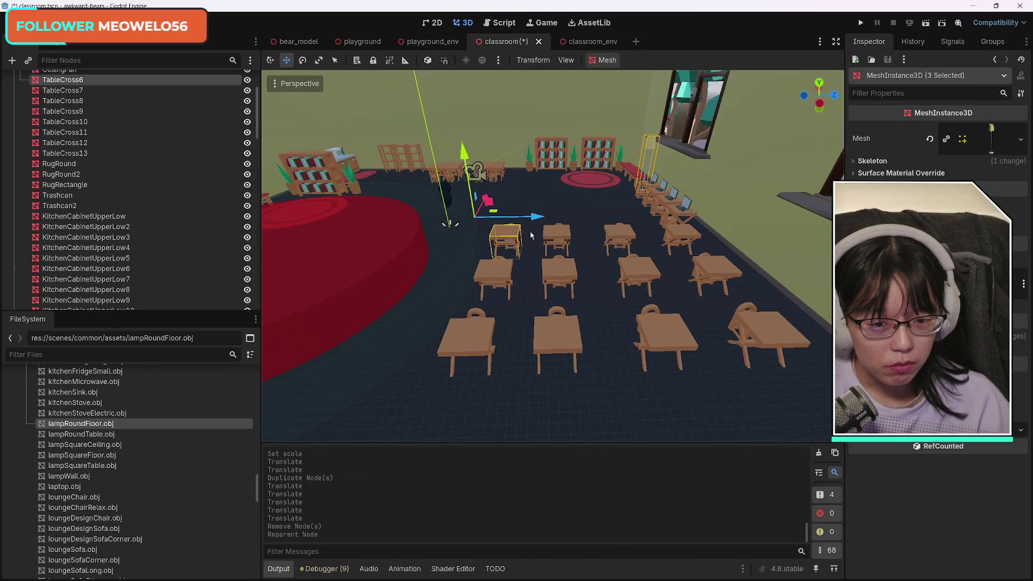
pyautogui.keyDown('shift'); pyautogui.click(558, 242); pyautogui.keyUp('shift')
pyautogui.keyDown('shift'); pyautogui.click(560, 279); pyautogui.keyUp('shift')
pyautogui.keyDown('shift'); pyautogui.click(495, 275); pyautogui.keyUp('shift')
pyautogui.keyDown('shift'); pyautogui.click(475, 329); pyautogui.keyUp('shift')
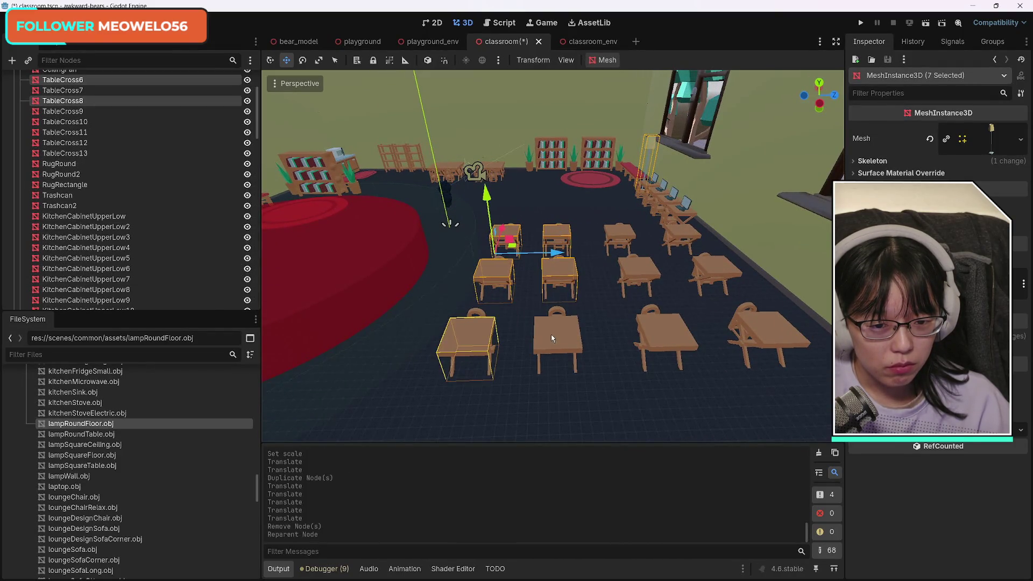
pyautogui.keyDown('shift'); pyautogui.click(557, 339); pyautogui.keyUp('shift')
# Add another desk and several chairs, slide the group sideways along X, then select two more chairs.
pyautogui.moveTo(617, 336)
pyautogui.mouseDown()
pyautogui.moveTo(571, 301)
pyautogui.moveTo(543, 334)
pyautogui.moveTo(533, 372)
pyautogui.mouseUp()
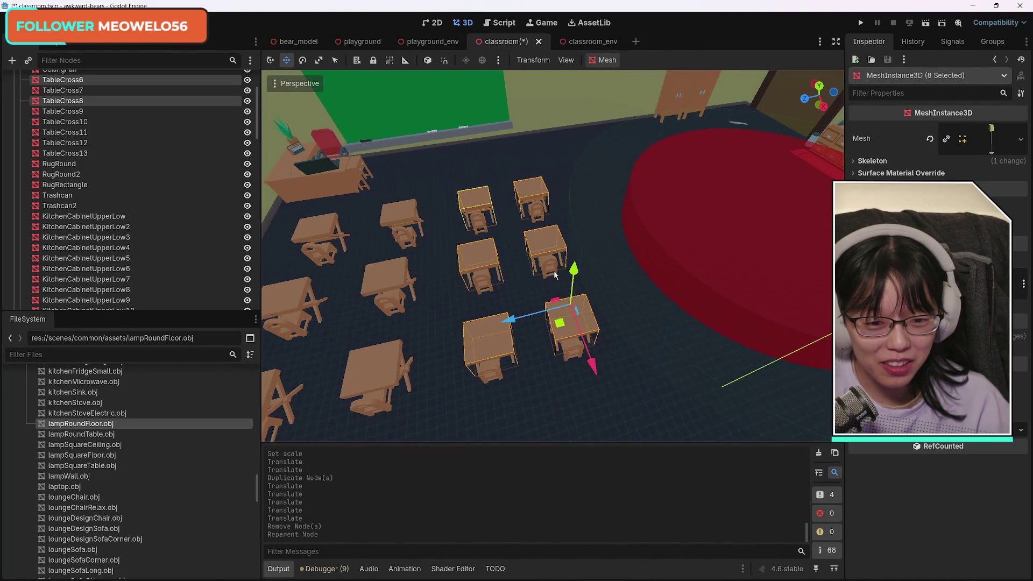
pyautogui.keyDown('shift'); pyautogui.click(547, 226); pyautogui.keyUp('shift')
pyautogui.keyDown('shift'); pyautogui.click(538, 214); pyautogui.keyUp('shift')
pyautogui.keyDown('shift'); pyautogui.click(481, 221); pyautogui.keyUp('shift')
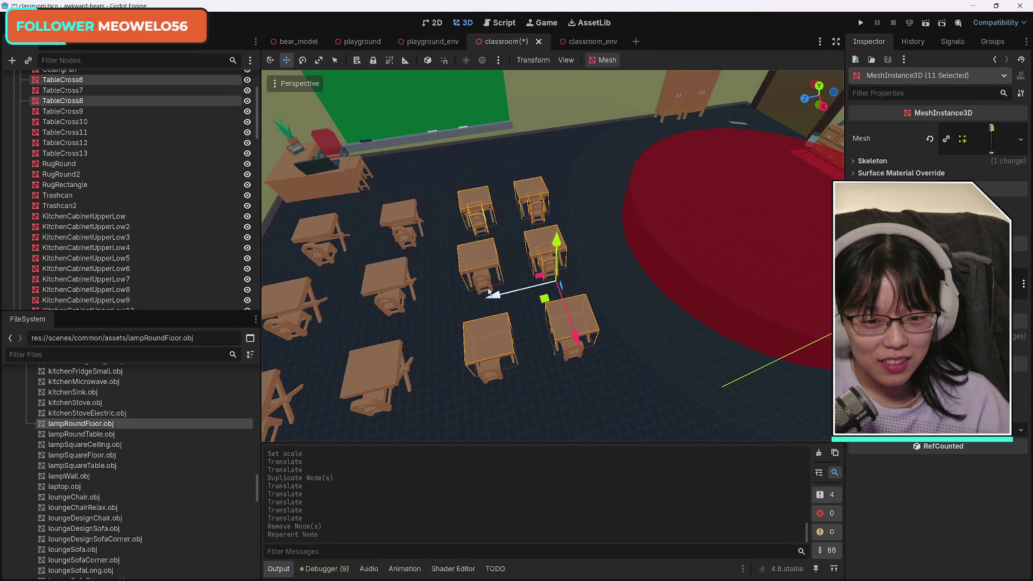
pyautogui.keyDown('shift'); pyautogui.click(487, 381); pyautogui.keyUp('shift')
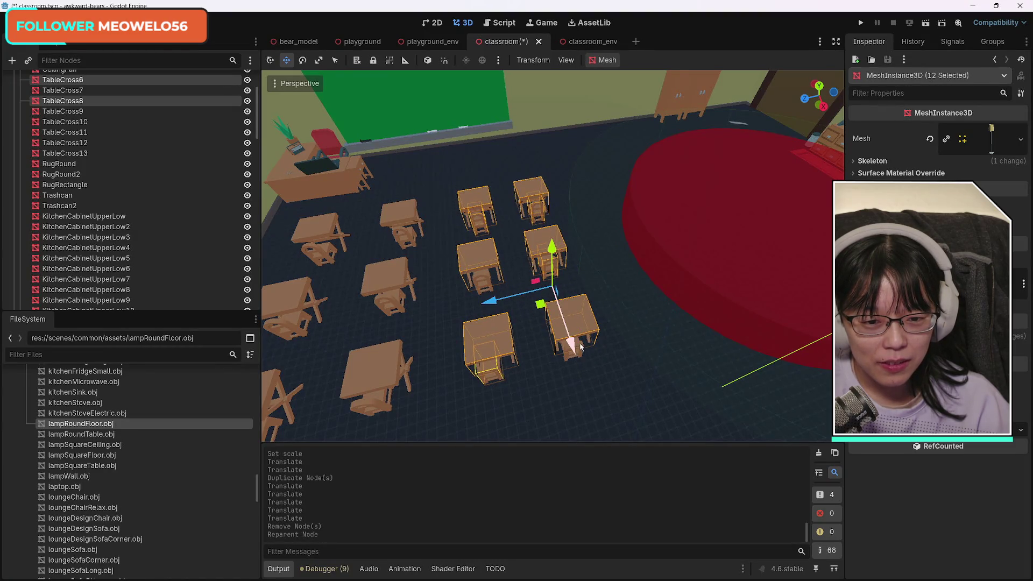
pyautogui.moveTo(581, 347)
pyautogui.mouseDown()
pyautogui.moveTo(581, 357)
pyautogui.moveTo(566, 356)
pyautogui.mouseUp()
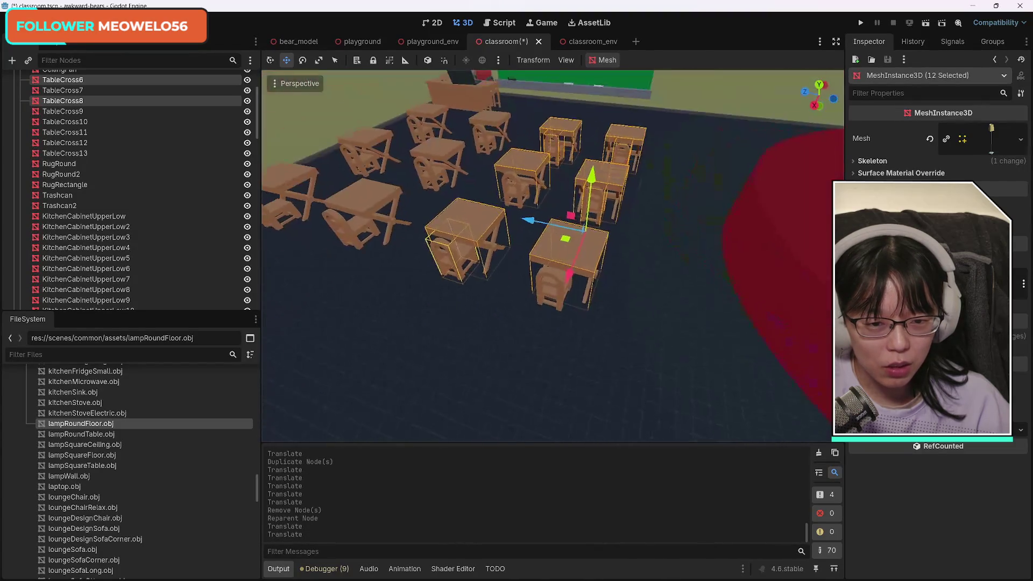
pyautogui.keyDown('shift'); pyautogui.click(555, 296); pyautogui.keyUp('shift')
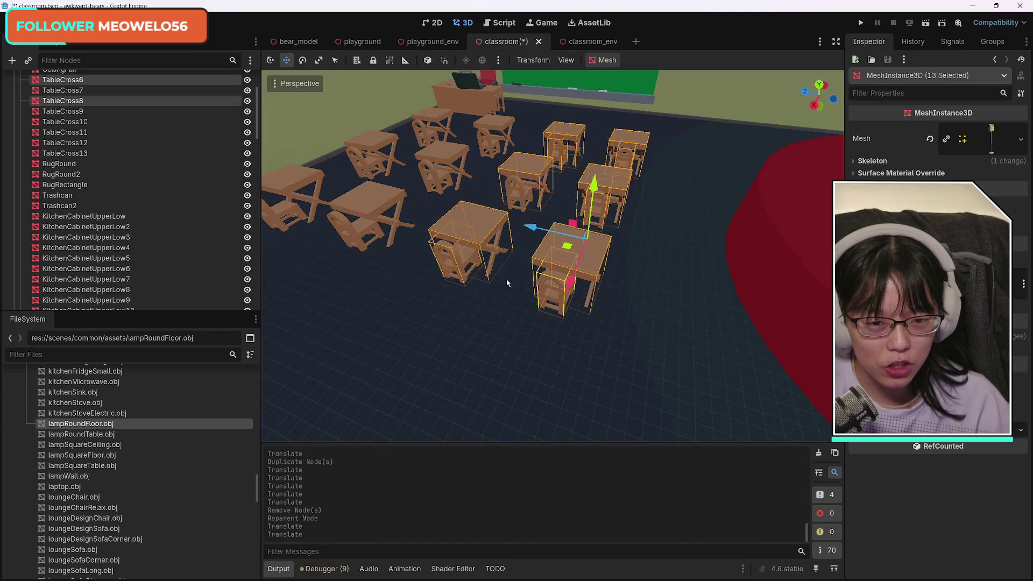
pyautogui.keyDown('shift'); pyautogui.click(515, 198); pyautogui.keyUp('shift')
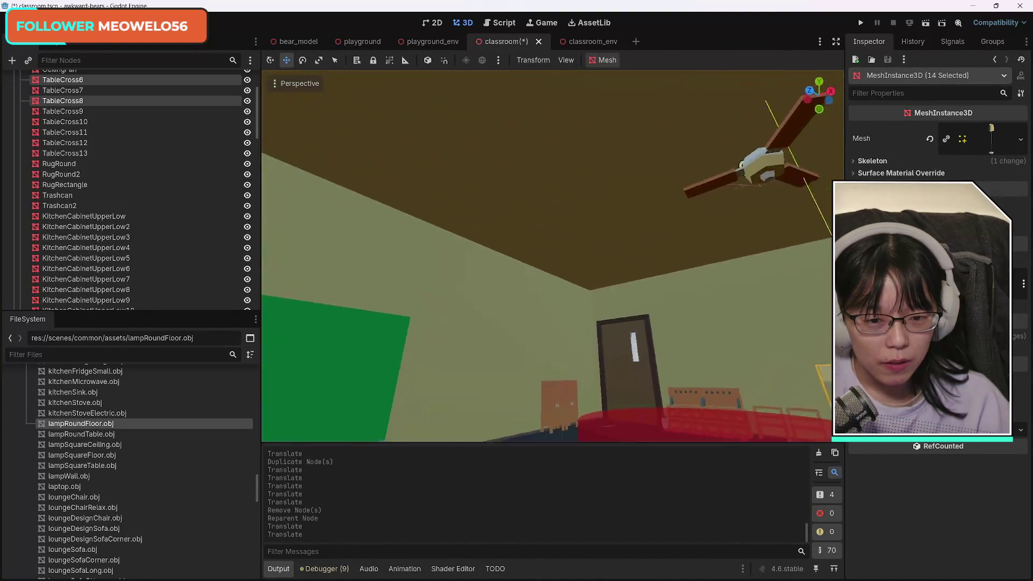
# Frame the selected chairs with F and slide them along the Z axis.
pyautogui.press('f')
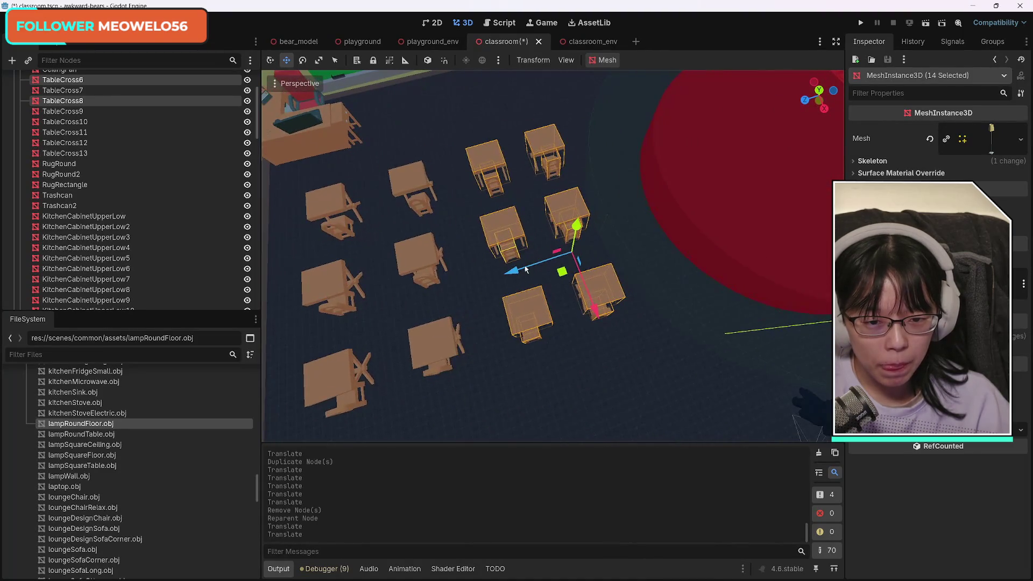
pyautogui.moveTo(526, 269); pyautogui.dragTo(496, 276)
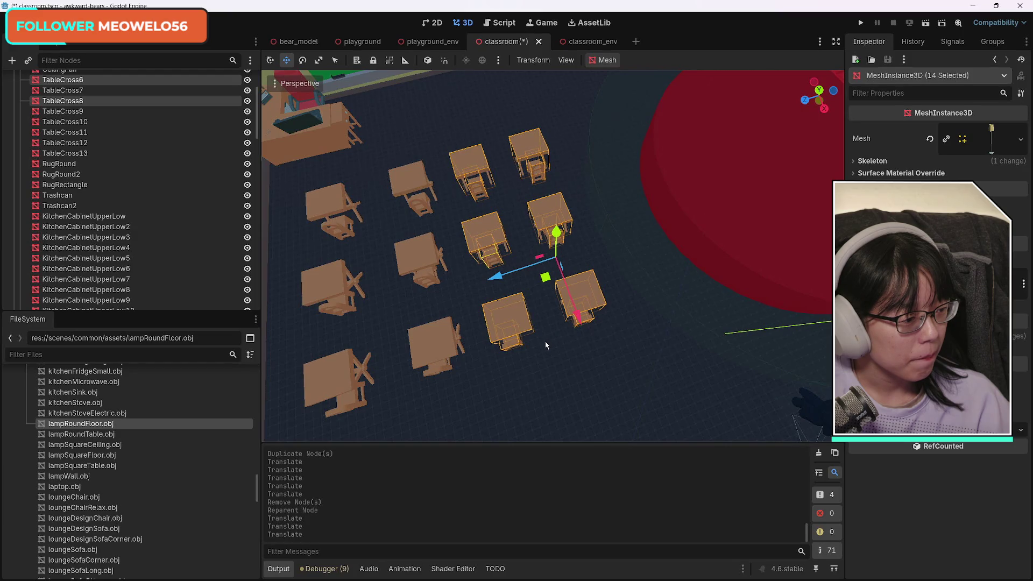
pyautogui.scroll(-3, 546, 344)
pyautogui.moveTo(546, 345); pyautogui.dragTo(628, 249)
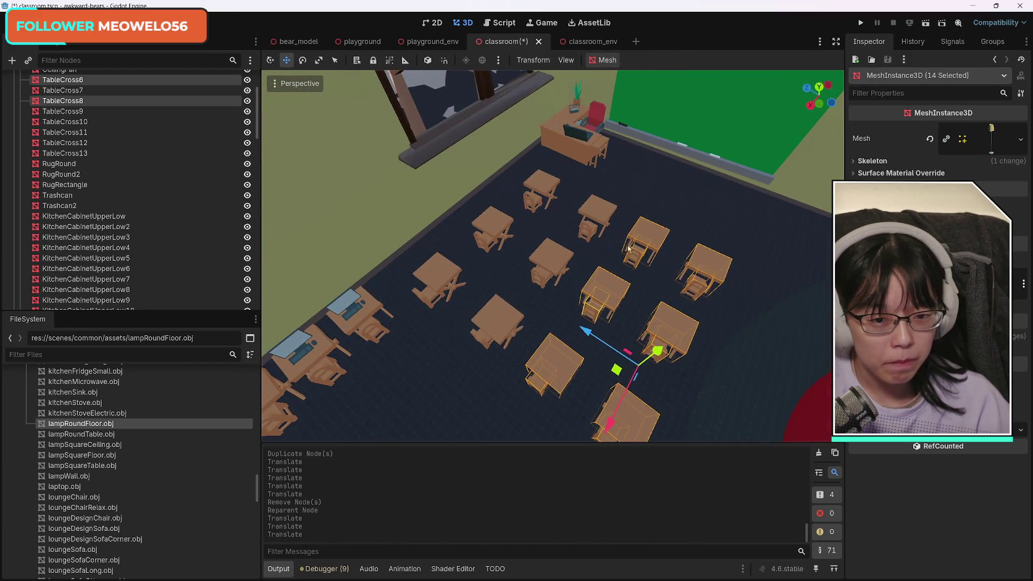
# Add five more desks and chairs, slide them along Z about 0.59 m, then select the floor box.
pyautogui.keyDown('shift'); pyautogui.click(602, 207); pyautogui.keyUp('shift')
pyautogui.keyDown('shift'); pyautogui.click(538, 281); pyautogui.keyUp('shift')
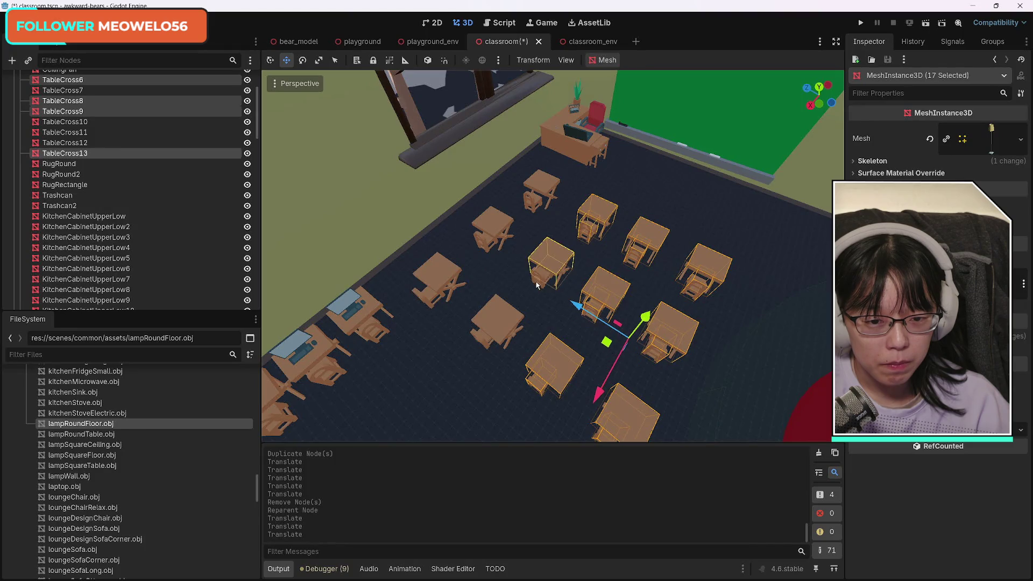
pyautogui.keyDown('shift'); pyautogui.click(537, 285); pyautogui.keyUp('shift')
pyautogui.keyDown('shift'); pyautogui.click(494, 328); pyautogui.keyUp('shift')
pyautogui.keyDown('shift'); pyautogui.click(479, 340); pyautogui.keyUp('shift')
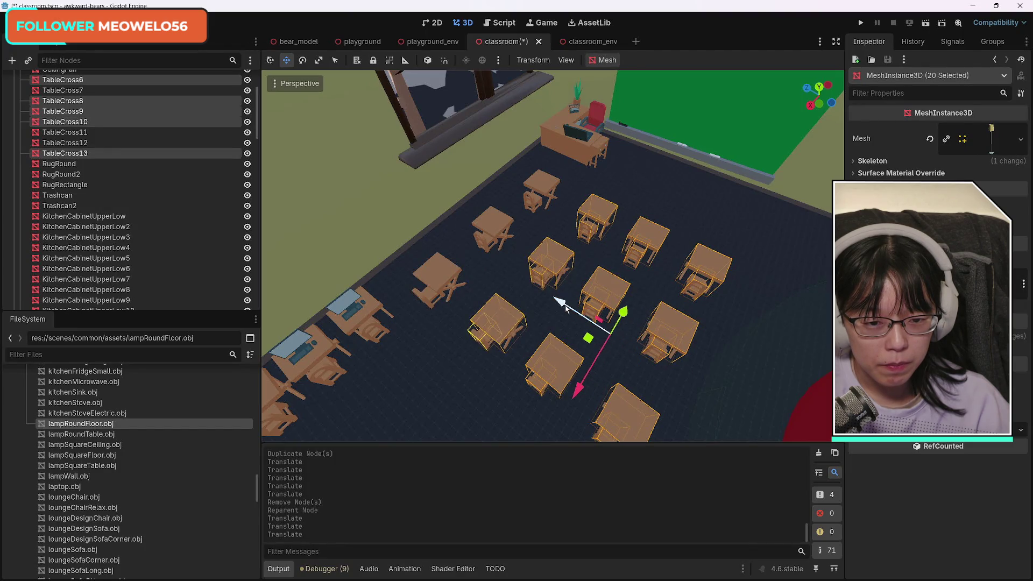
pyautogui.moveTo(565, 300); pyautogui.dragTo(546, 294)
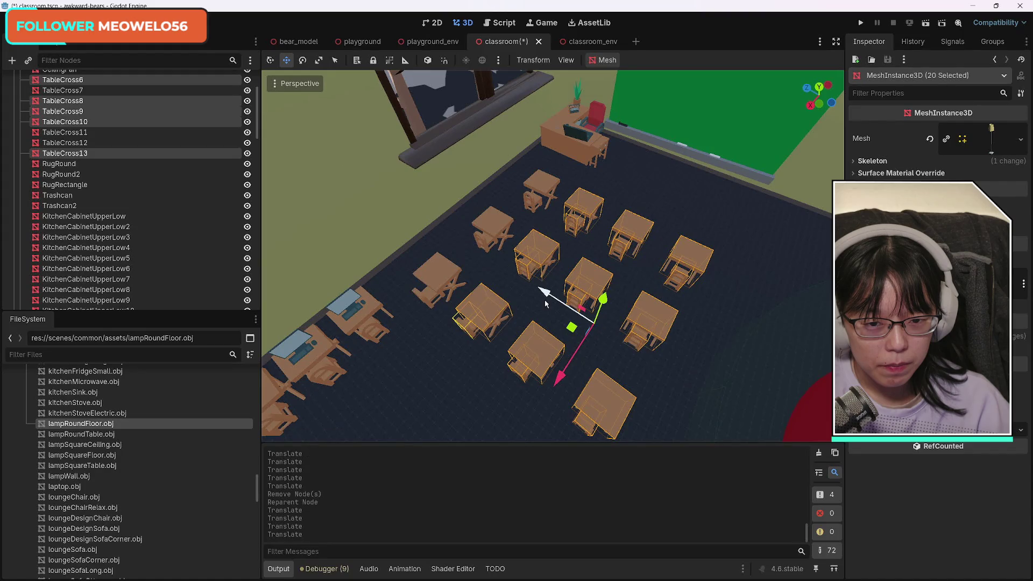
pyautogui.click(419, 359)
pyautogui.scroll(-3, 455, 369)
pyautogui.scroll(3, 662, 292)
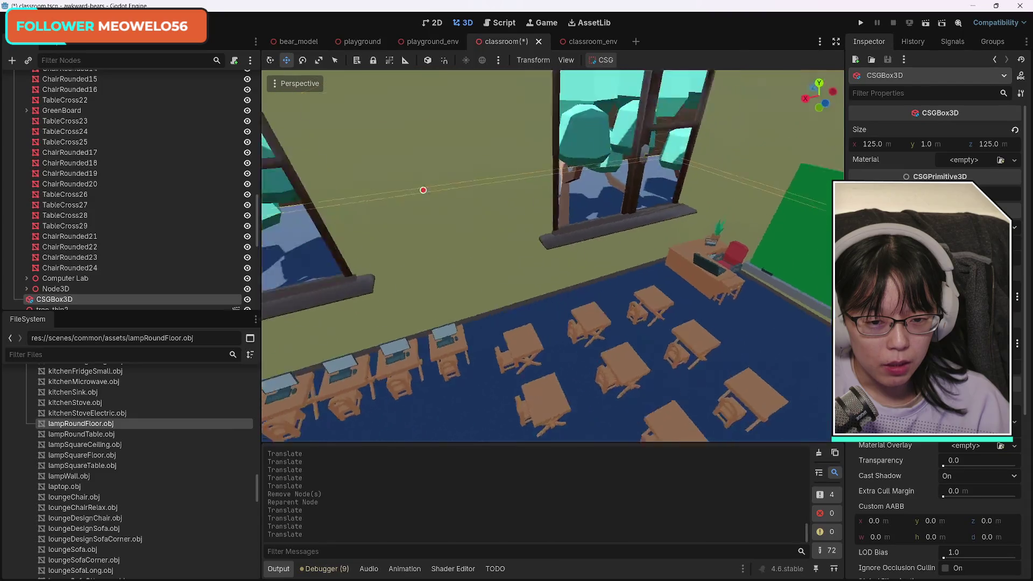
pyautogui.scroll(-3, 553, 255)
pyautogui.scroll(2, 553, 255)
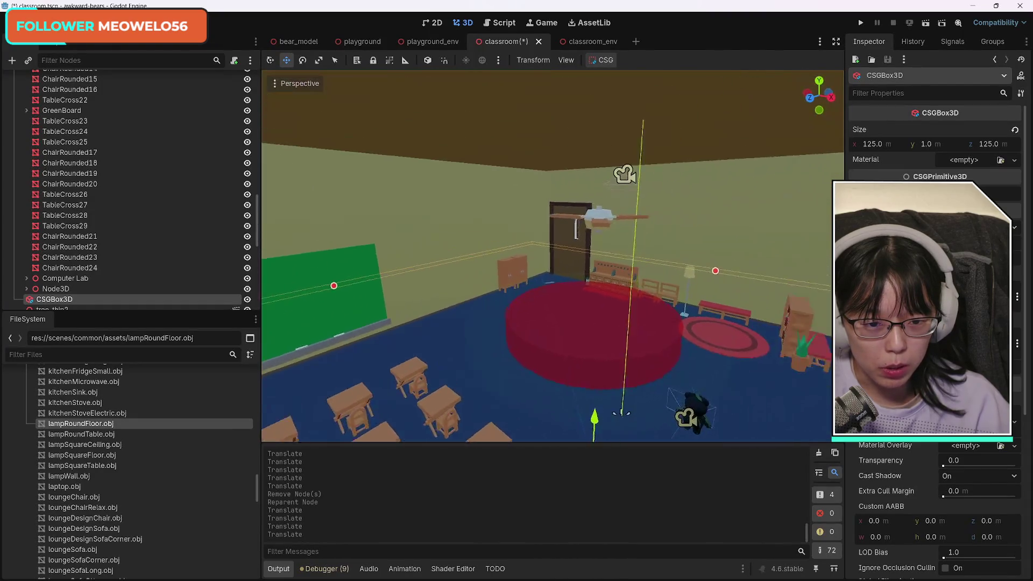
pyautogui.scroll(-5, 553, 256)
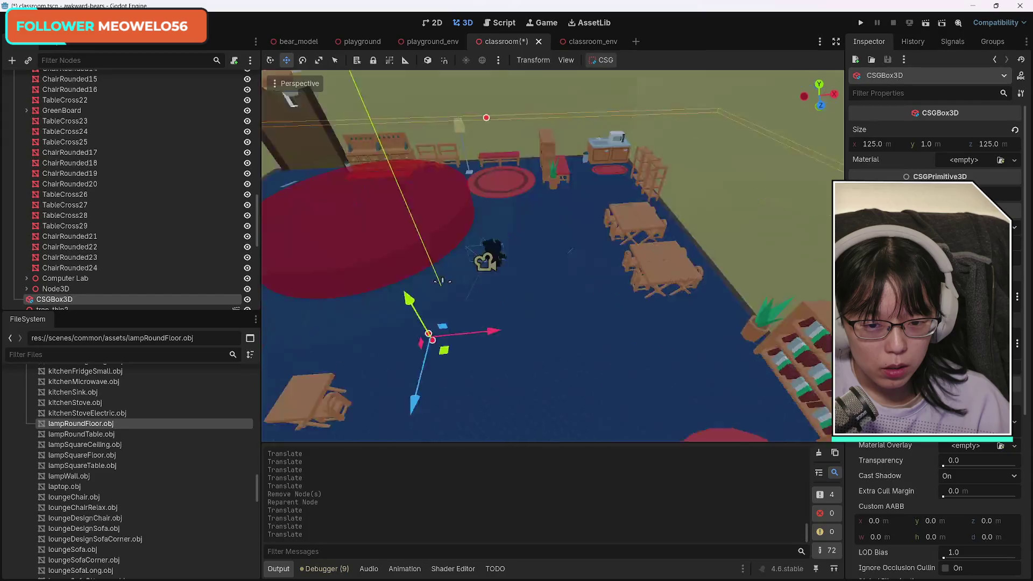
pyautogui.scroll(-3, 441, 280)
pyautogui.scroll(5, 441, 280)
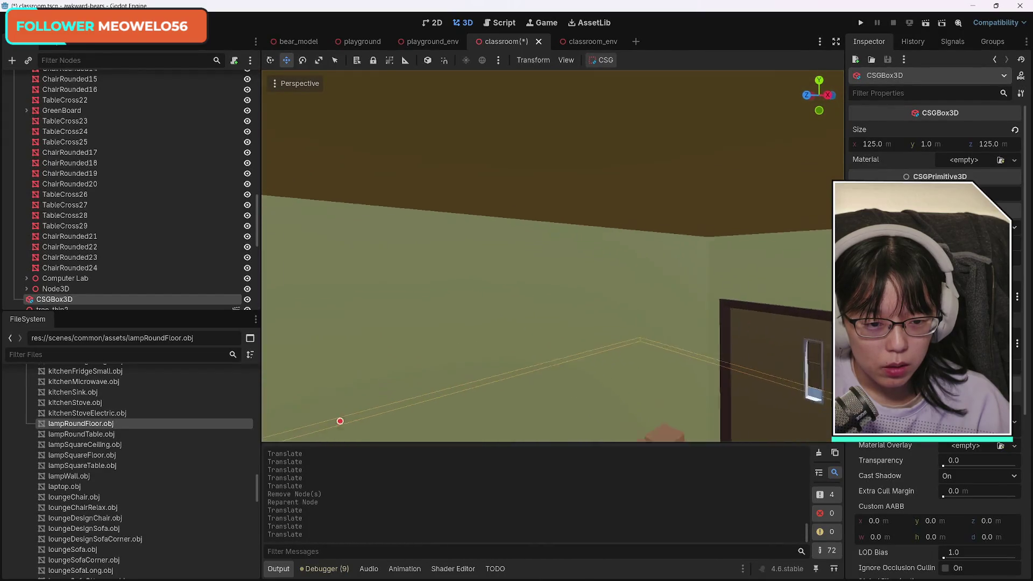
pyautogui.scroll(-5, 547, 255)
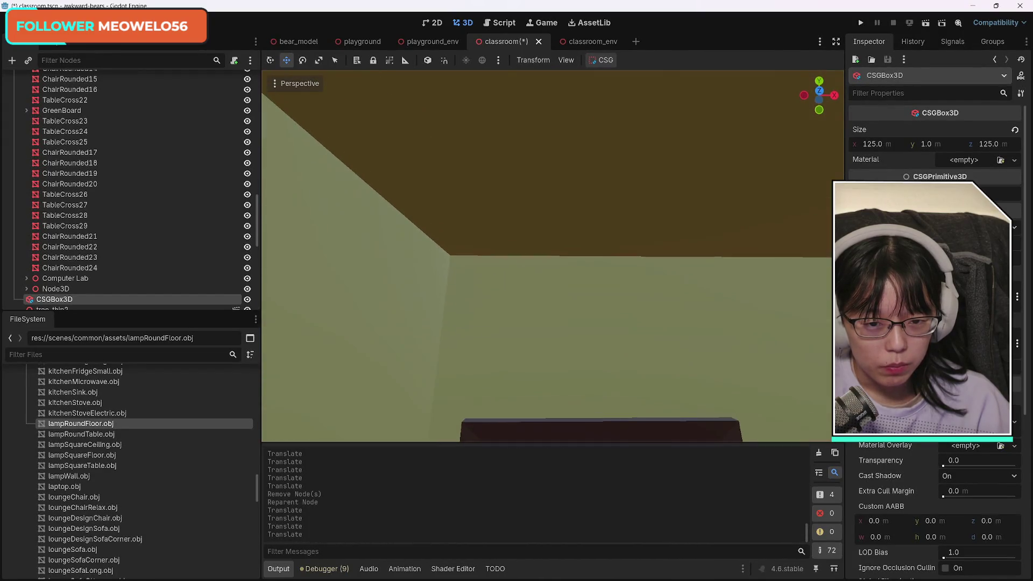
pyautogui.scroll(-5, 553, 256)
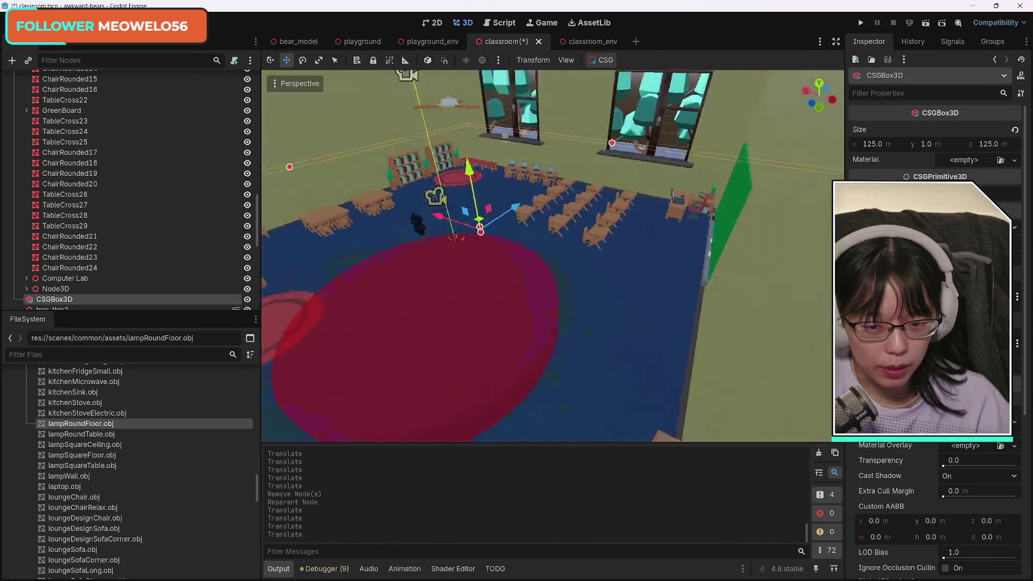
pyautogui.scroll(5, 552, 256)
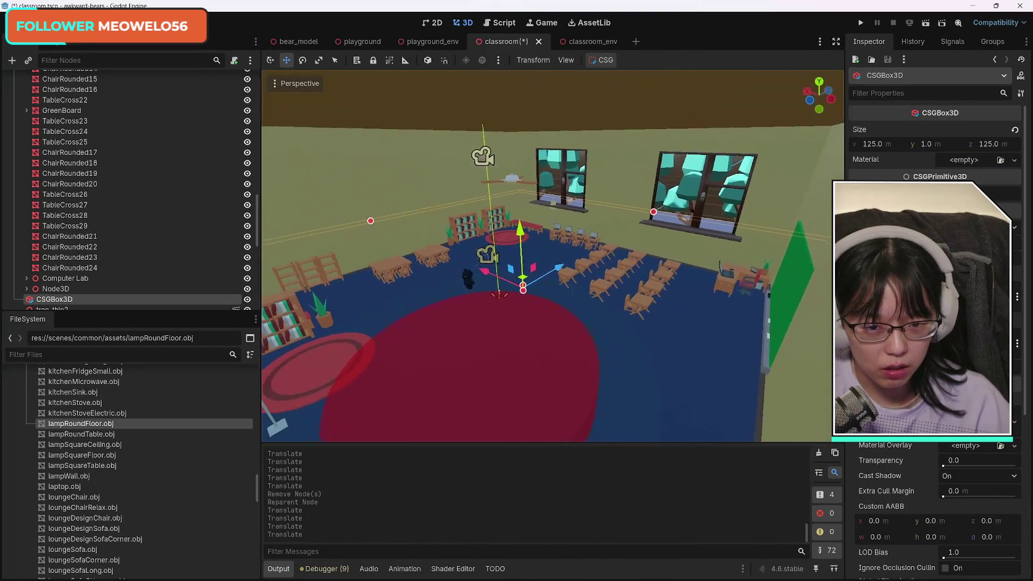
pyautogui.scroll(1, 553, 256)
# Save the classroom scene with Ctrl+S, then bring Photoshop forward and move its window left.
pyautogui.click(754, 296)
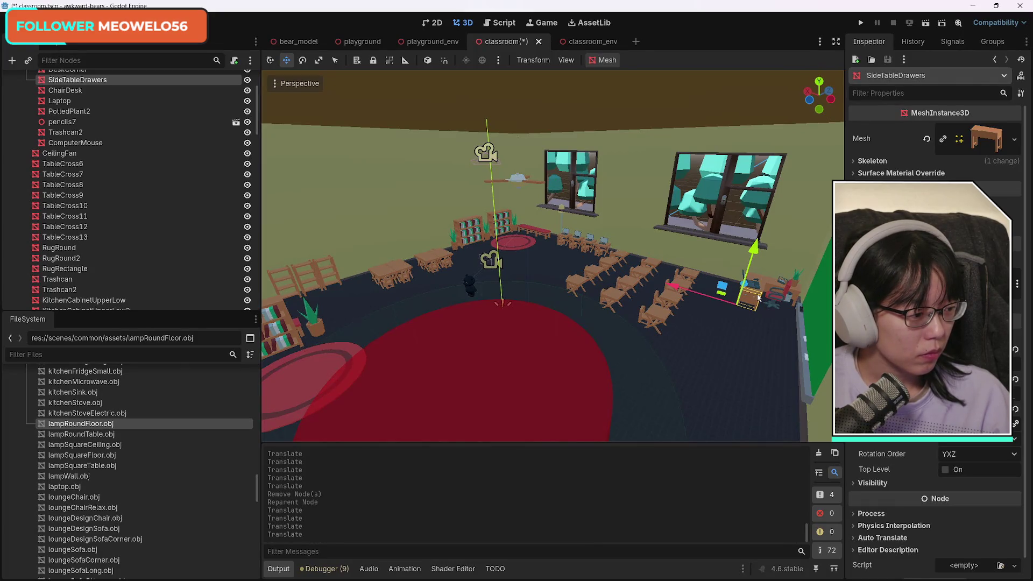
pyautogui.moveTo(758, 298)
pyautogui.mouseDown()
pyautogui.moveTo(724, 379)
pyautogui.moveTo(683, 301)
pyautogui.moveTo(733, 348)
pyautogui.mouseUp()
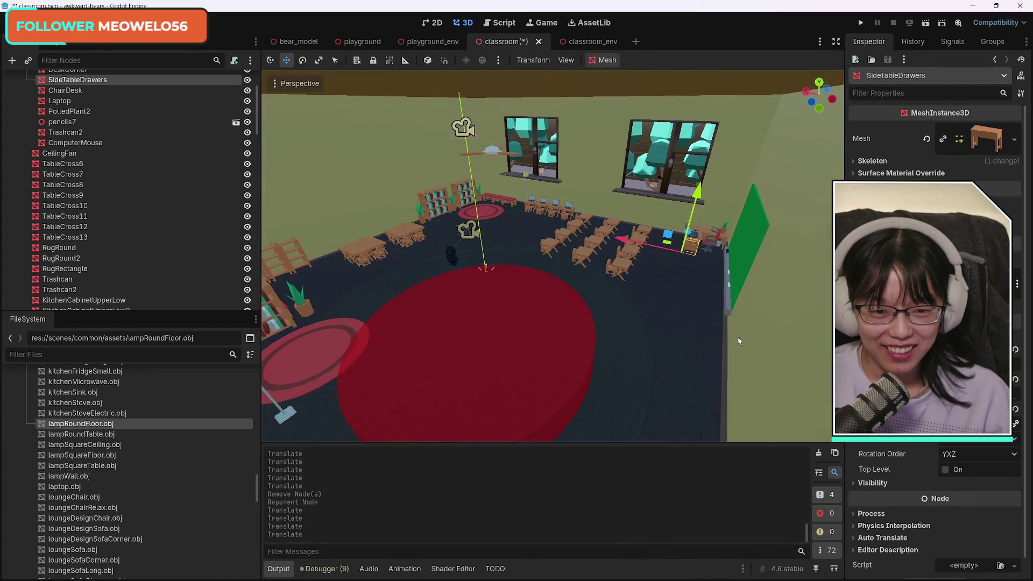
pyautogui.hotkey('ctrl', 's')
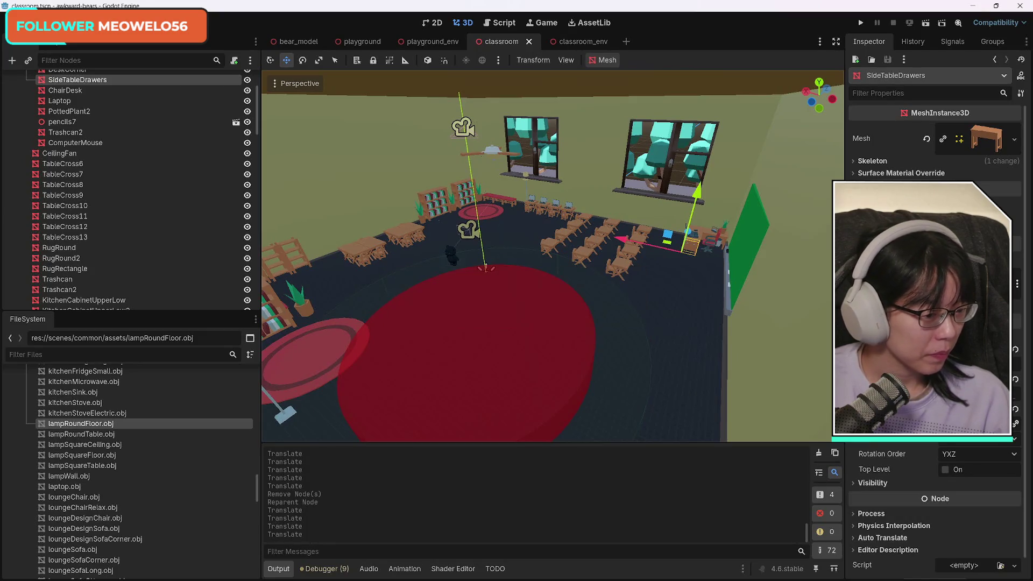
pyautogui.hotkey('alt', 'Tab')
pyautogui.moveTo(882, 25); pyautogui.dragTo(609, 35)
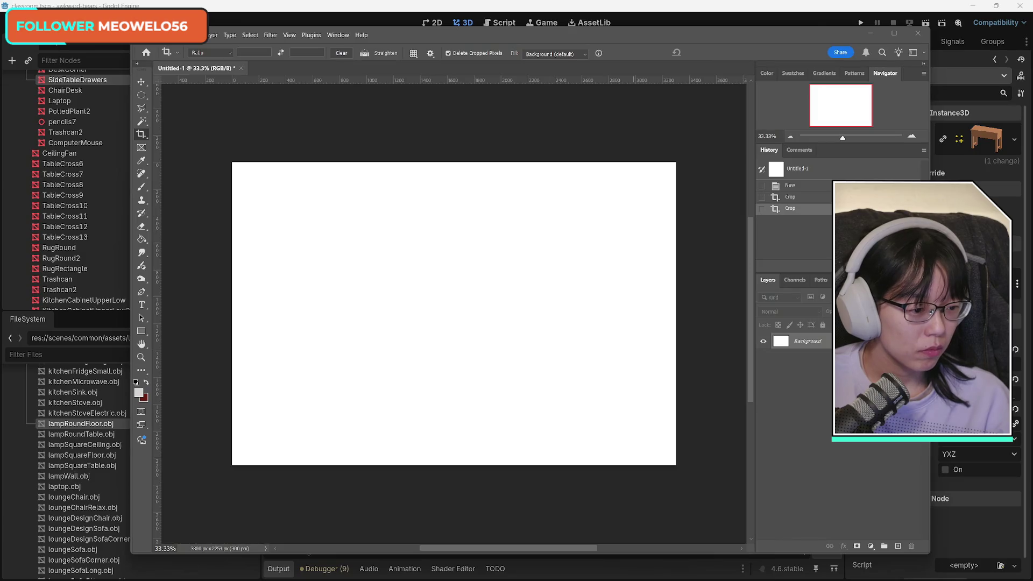
# Place the world map image from the Downloads folder onto the Untitled-1 canvas.
pyautogui.hotkey('alt', 'Tab')
pyautogui.moveTo(276, 117)
pyautogui.mouseDown()
pyautogui.moveTo(884, 105)
pyautogui.moveTo(662, 113)
pyautogui.mouseUp()
pyautogui.click(543, 208)
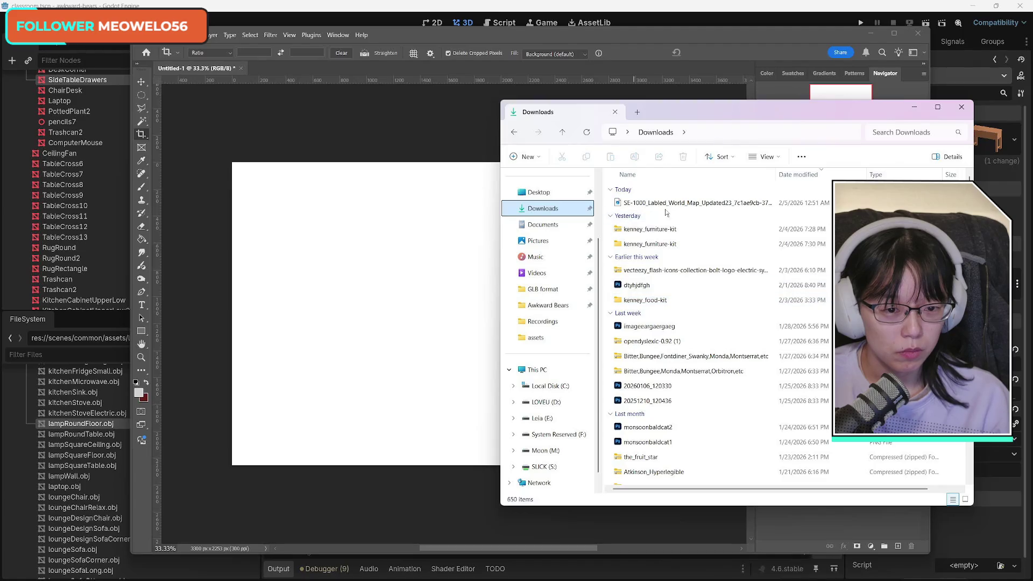
pyautogui.moveTo(666, 205)
pyautogui.mouseDown()
pyautogui.moveTo(592, 248)
pyautogui.moveTo(456, 267)
pyautogui.mouseUp()
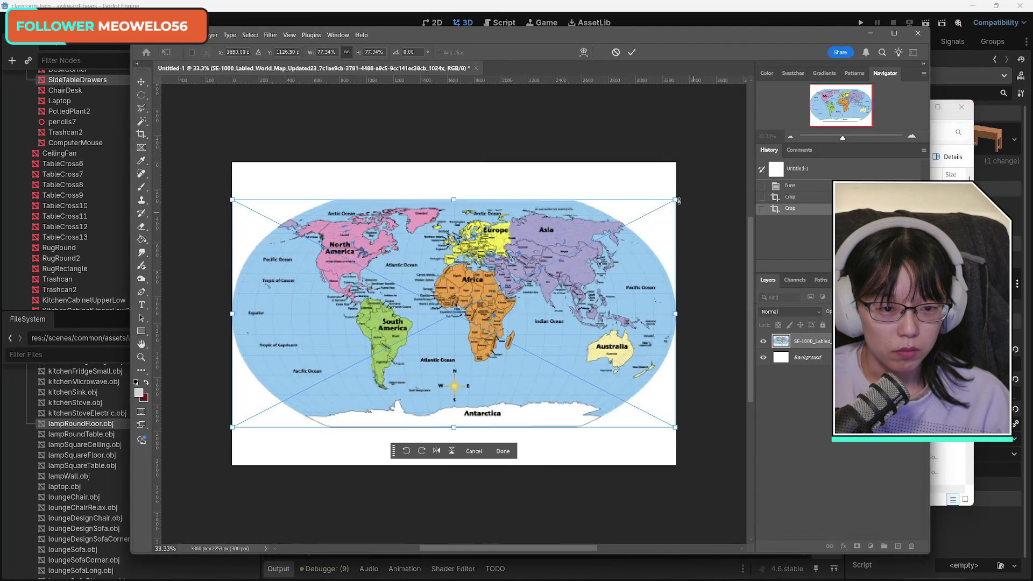
# Scale the placed map to about 93% so it spans the canvas, and commit it.
pyautogui.moveTo(678, 201)
pyautogui.mouseDown()
pyautogui.moveTo(694, 207)
pyautogui.moveTo(724, 181)
pyautogui.moveTo(678, 199)
pyautogui.moveTo(689, 186)
pyautogui.moveTo(721, 177)
pyautogui.moveTo(694, 190)
pyautogui.moveTo(718, 202)
pyautogui.mouseUp()
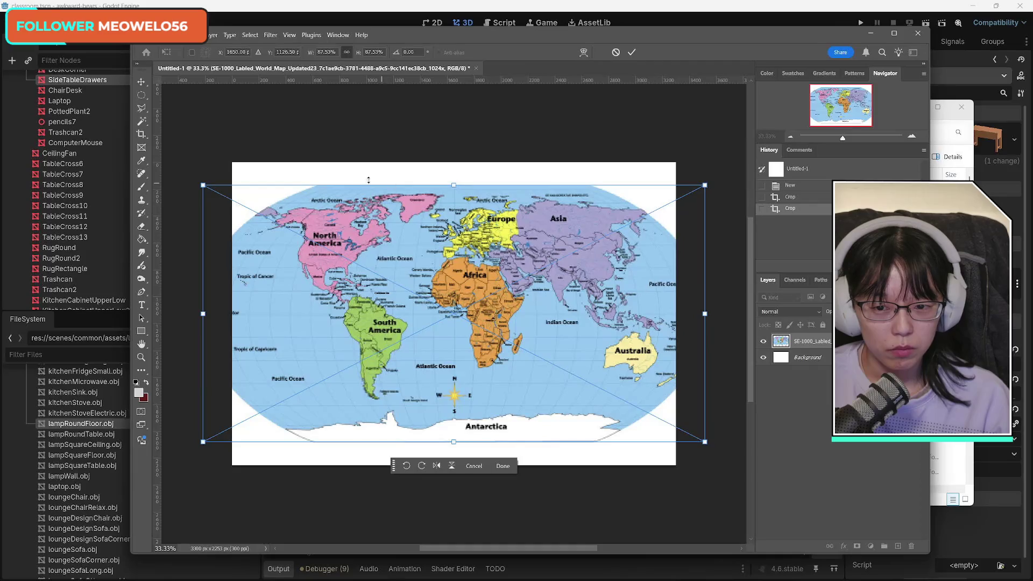
pyautogui.moveTo(205, 184); pyautogui.dragTo(186, 176)
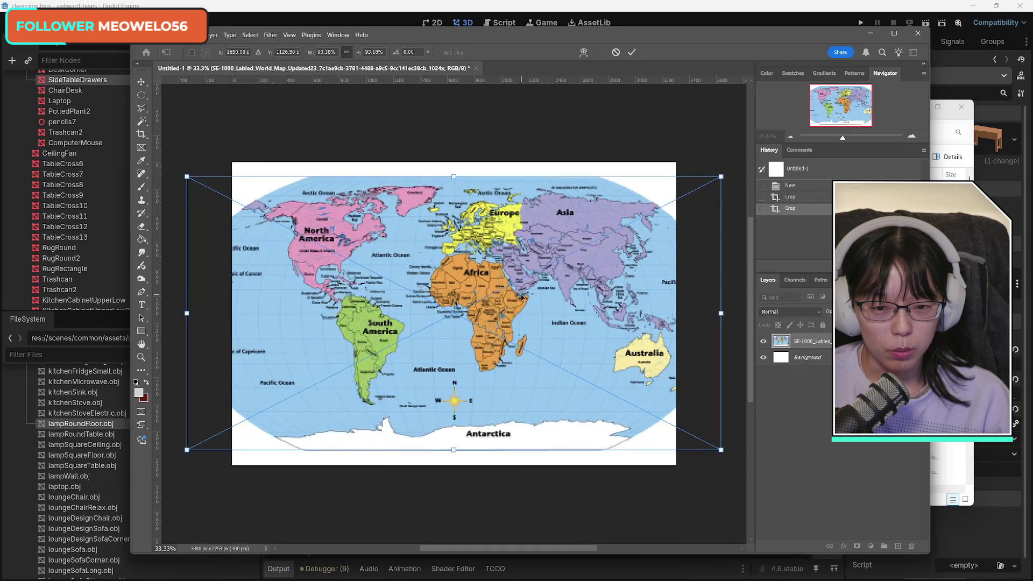
pyautogui.moveTo(526, 298)
pyautogui.mouseDown()
pyautogui.moveTo(497, 297)
pyautogui.moveTo(508, 297)
pyautogui.mouseUp()
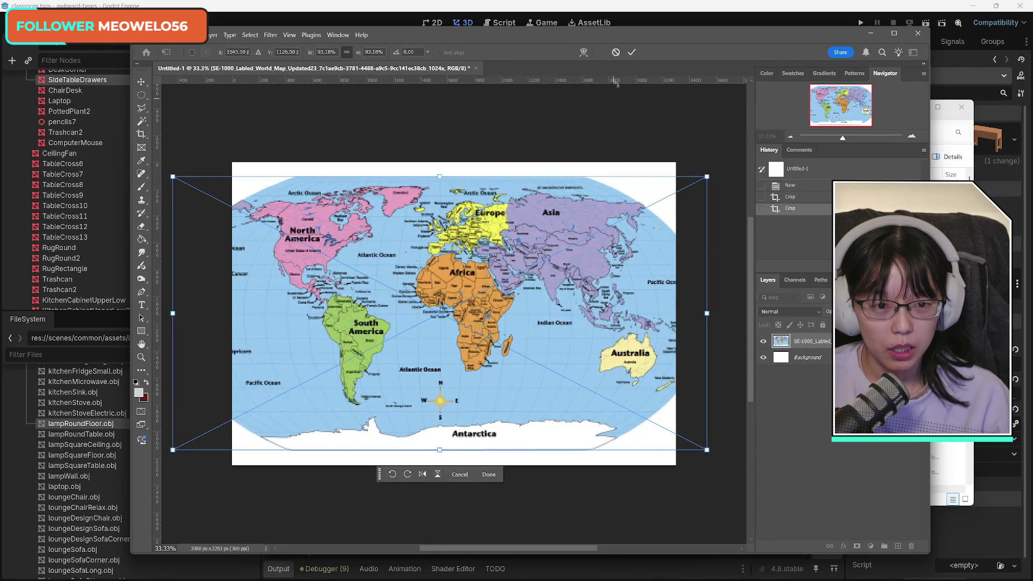
pyautogui.click(631, 52)
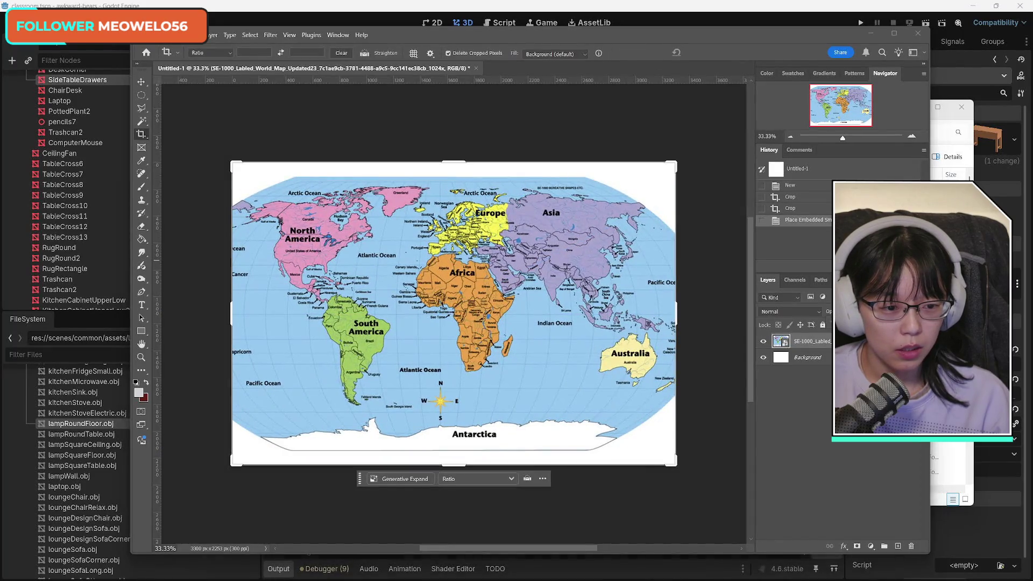
# Fade the map layer to 70% opacity, add a new outline layer, and sample the ocean blue.
pyautogui.press('7')
pyautogui.click(898, 546)
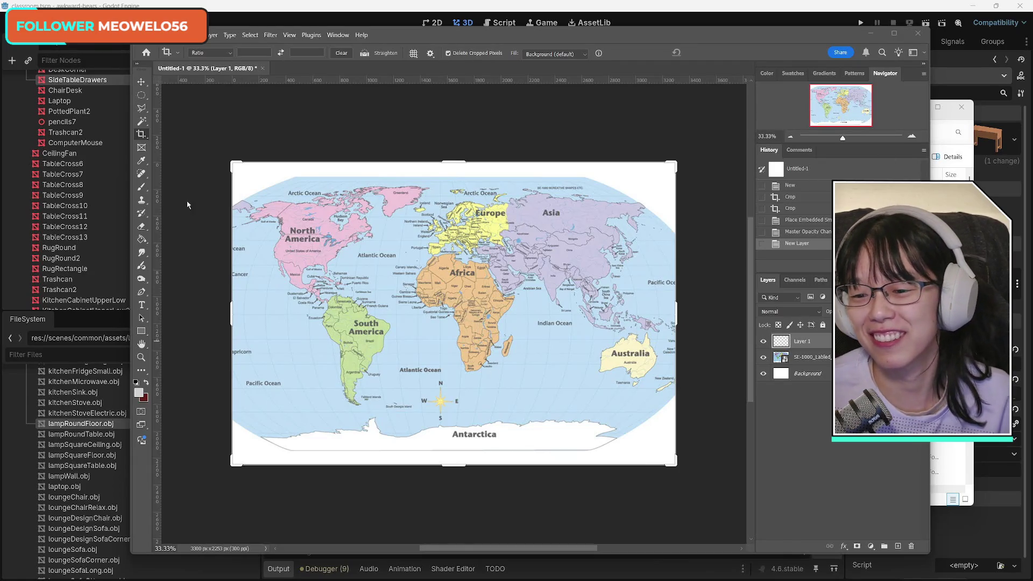
pyautogui.click(140, 392)
pyautogui.moveTo(701, 384)
pyautogui.mouseDown()
pyautogui.moveTo(691, 493)
pyautogui.moveTo(720, 485)
pyautogui.moveTo(700, 481)
pyautogui.mouseUp()
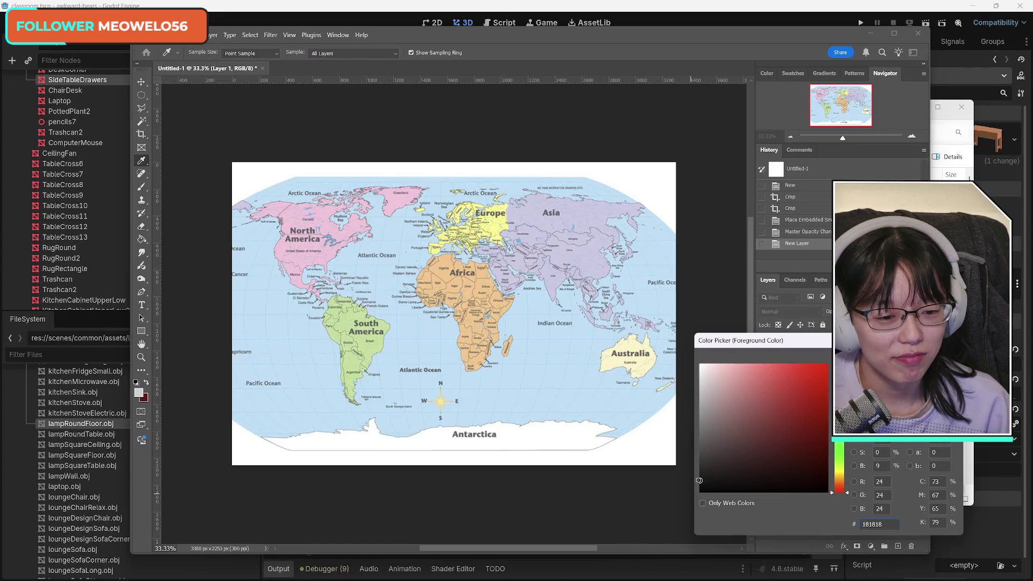
pyautogui.click(567, 418)
pyautogui.press('Return')
# Set the brush colour to dark purple #26183d and begin tracing Antarctica's coastline.
pyautogui.press('b')
pyautogui.click(146, 383)
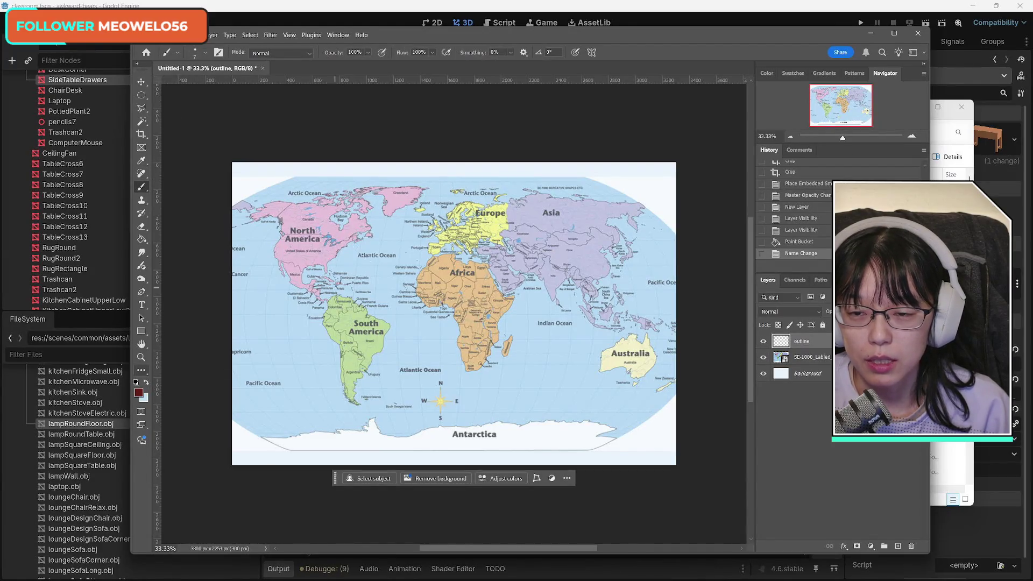
pyautogui.click(139, 392)
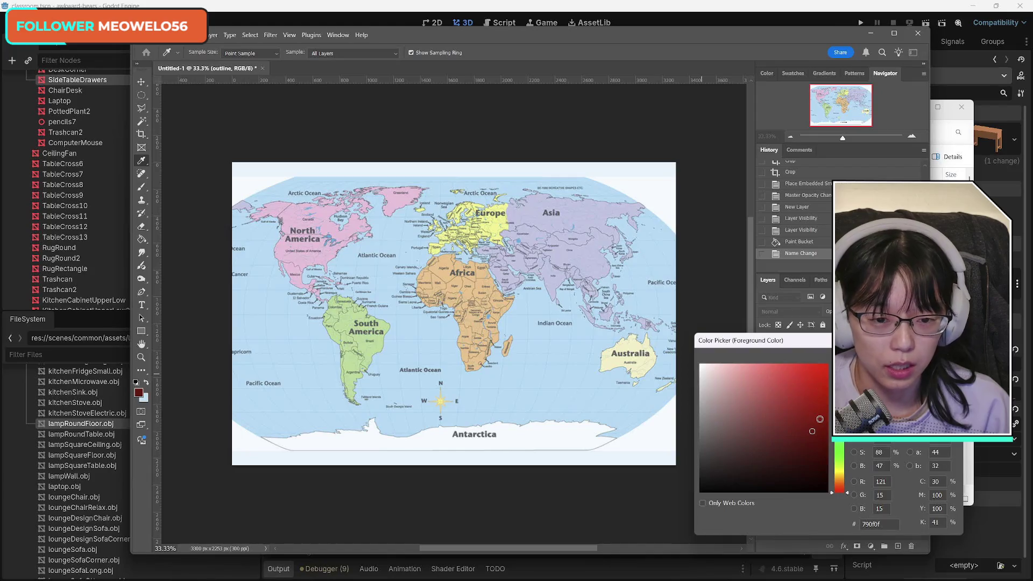
pyautogui.click(781, 459)
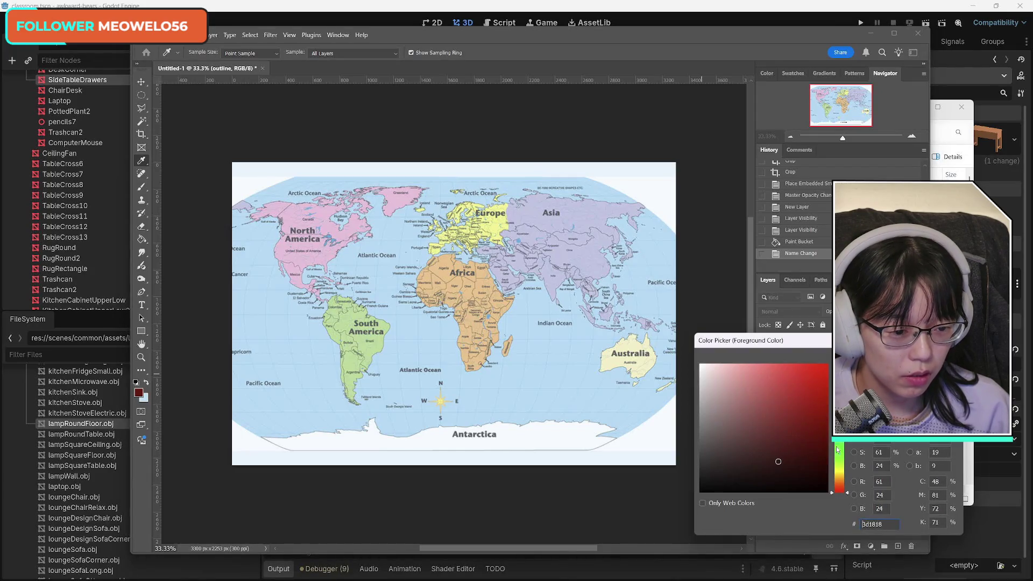
pyautogui.write('26183d')
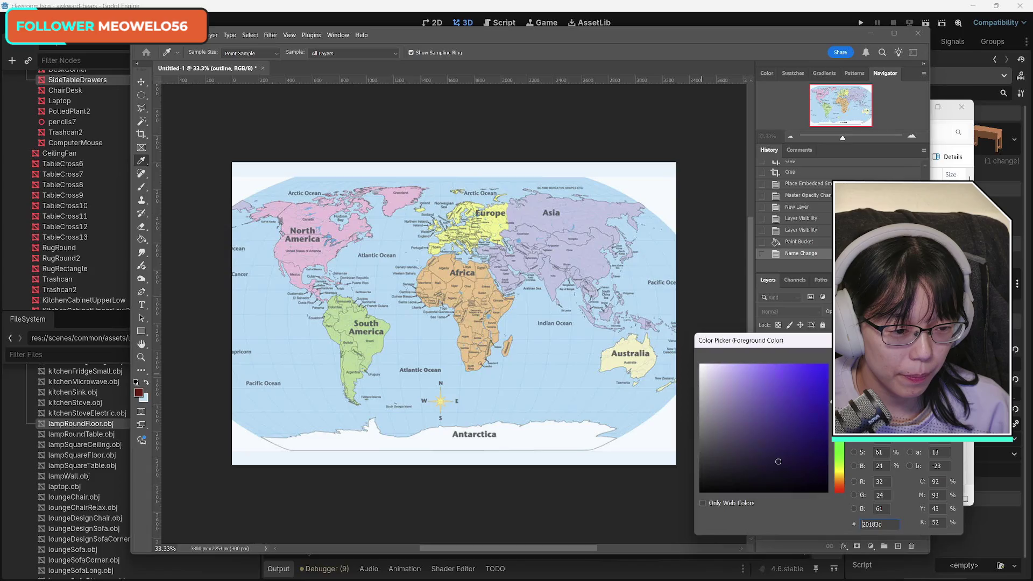
pyautogui.press('Return')
pyautogui.press('b')
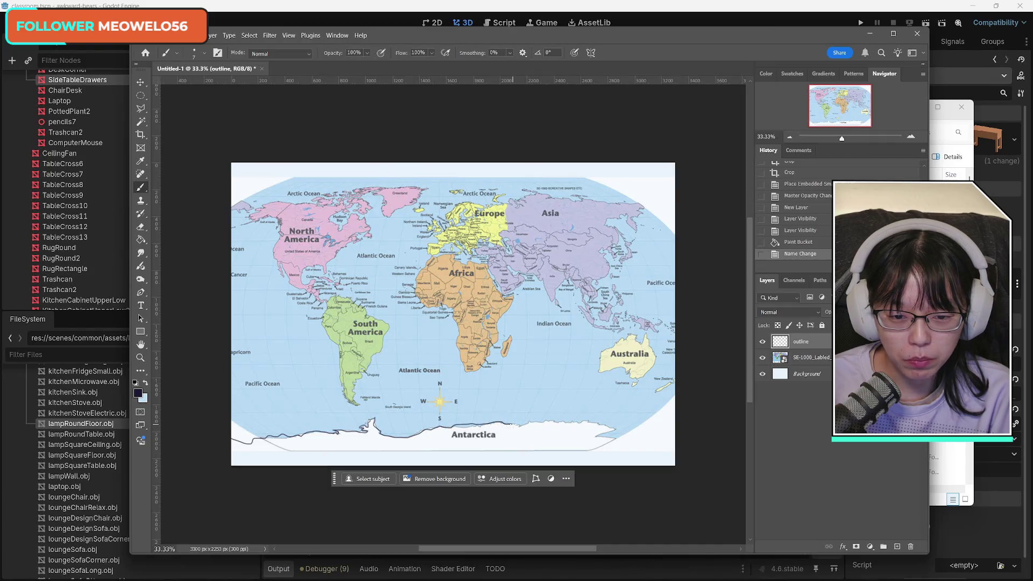
pyautogui.click(558, 493)
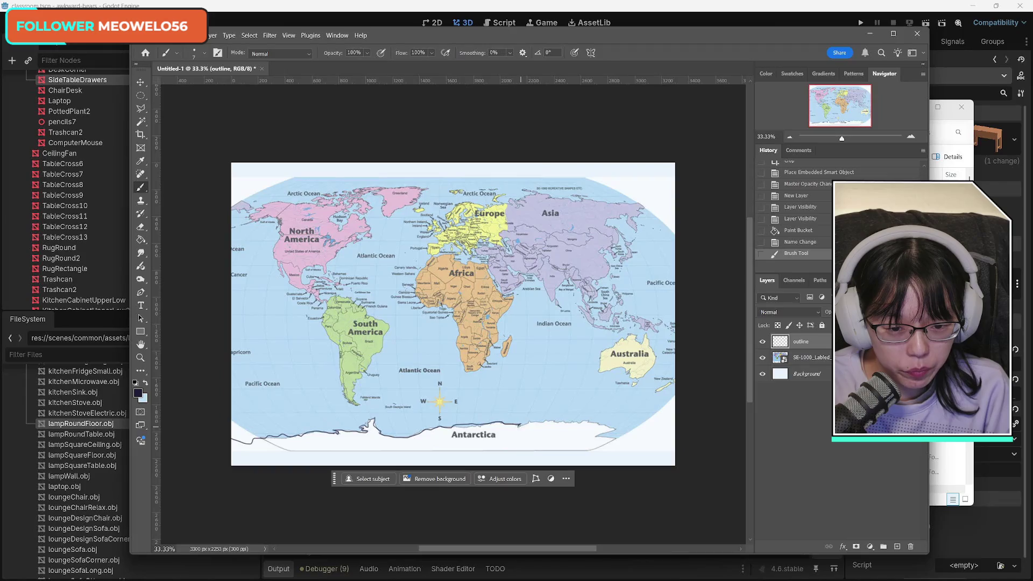
# Trace Antarctica's coastline to its eastern end and start North America's northwest coast.
pyautogui.moveTo(530, 425); pyautogui.dragTo(520, 426)
pyautogui.hotkey('ctrl', 'z')
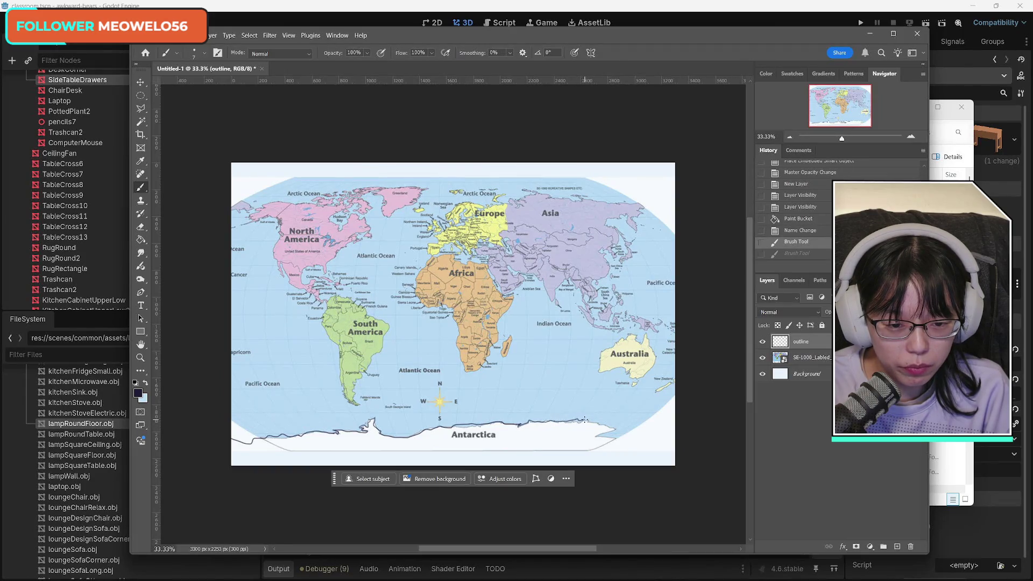
pyautogui.moveTo(621, 439); pyautogui.dragTo(682, 439)
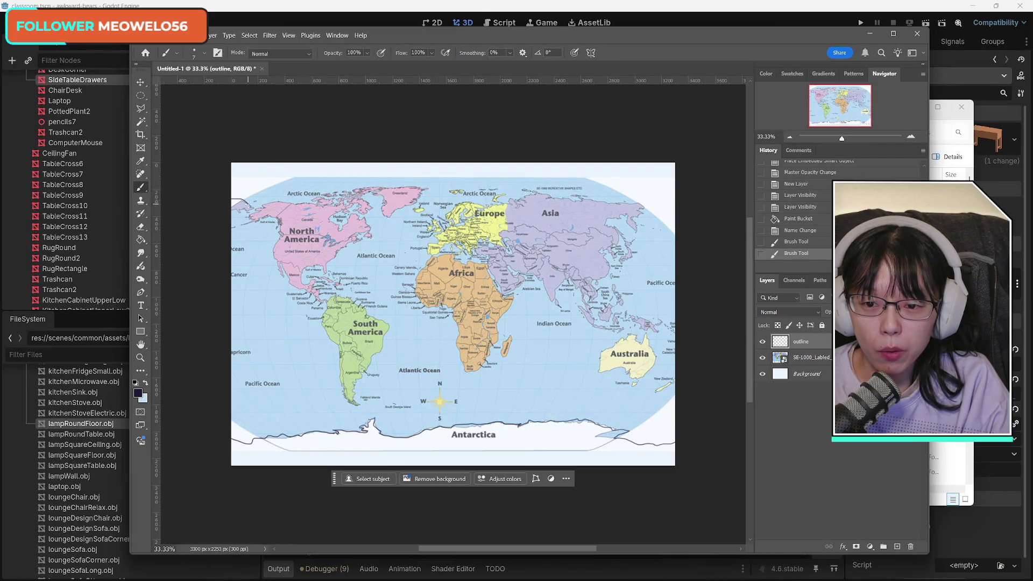
pyautogui.moveTo(240, 212); pyautogui.dragTo(258, 203)
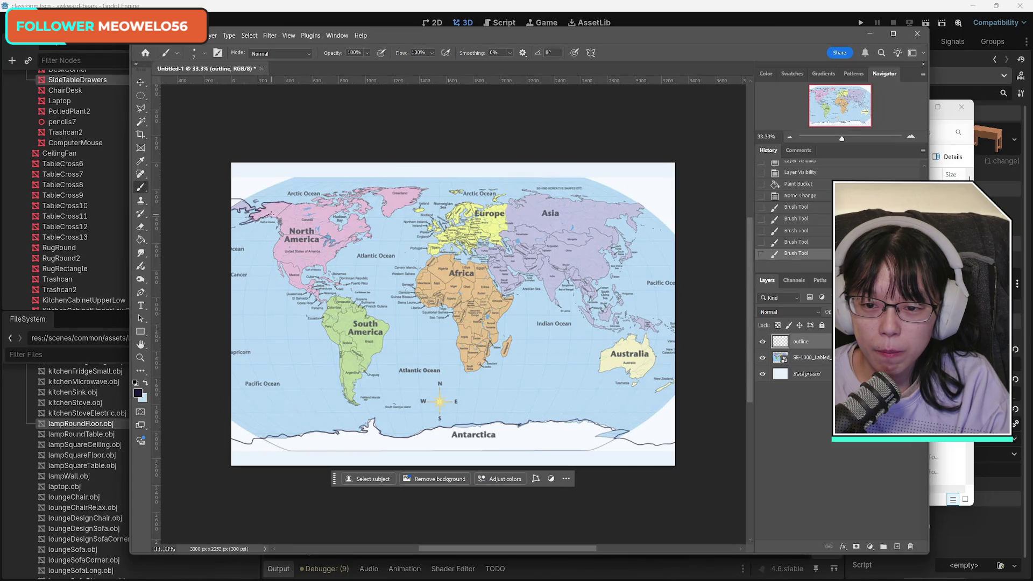
pyautogui.moveTo(291, 203); pyautogui.dragTo(293, 206)
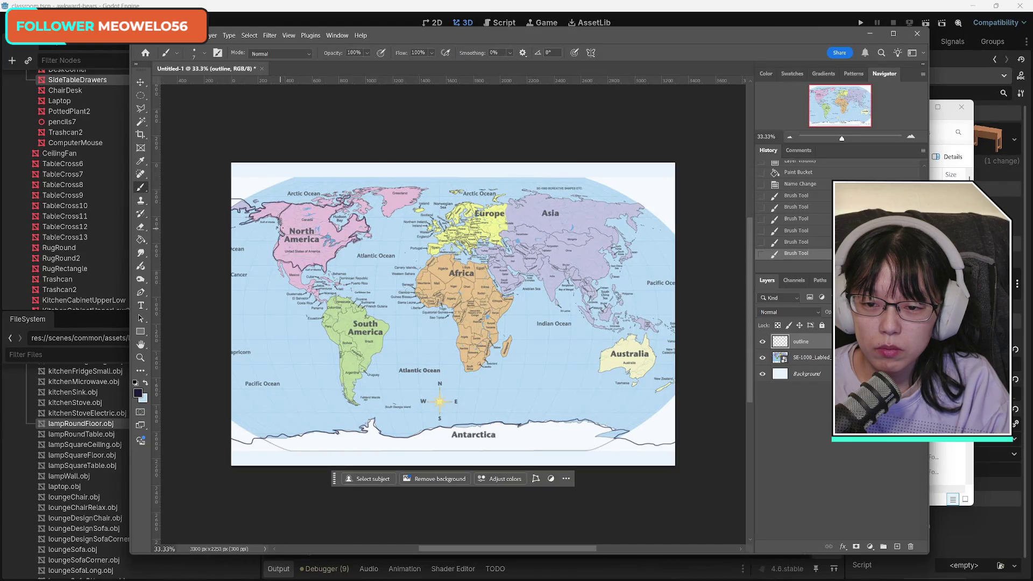
pyautogui.click(281, 221)
# Extend the outline along North America's coast to Central America and up South America's east coast.
pyautogui.click(281, 228)
pyautogui.hotkey('ctrl', 'z')
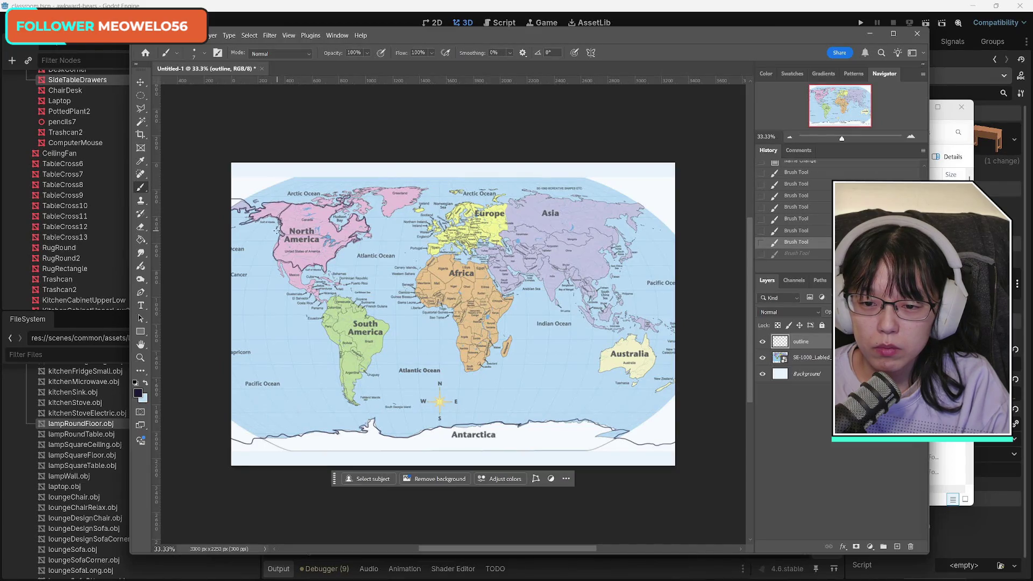
pyautogui.hotkey('ctrl', 'shift', 'z')
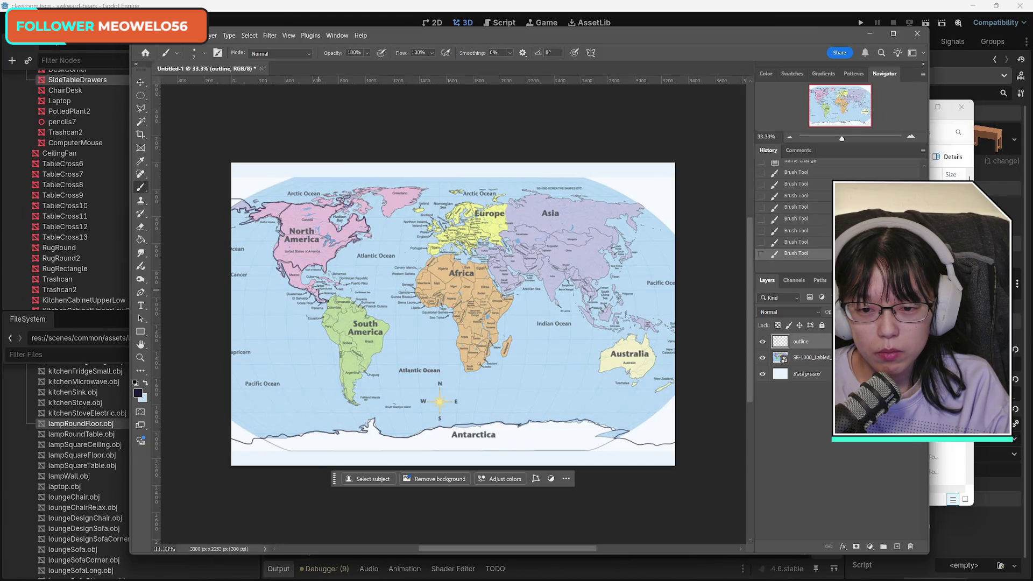
pyautogui.moveTo(302, 272); pyautogui.dragTo(304, 272)
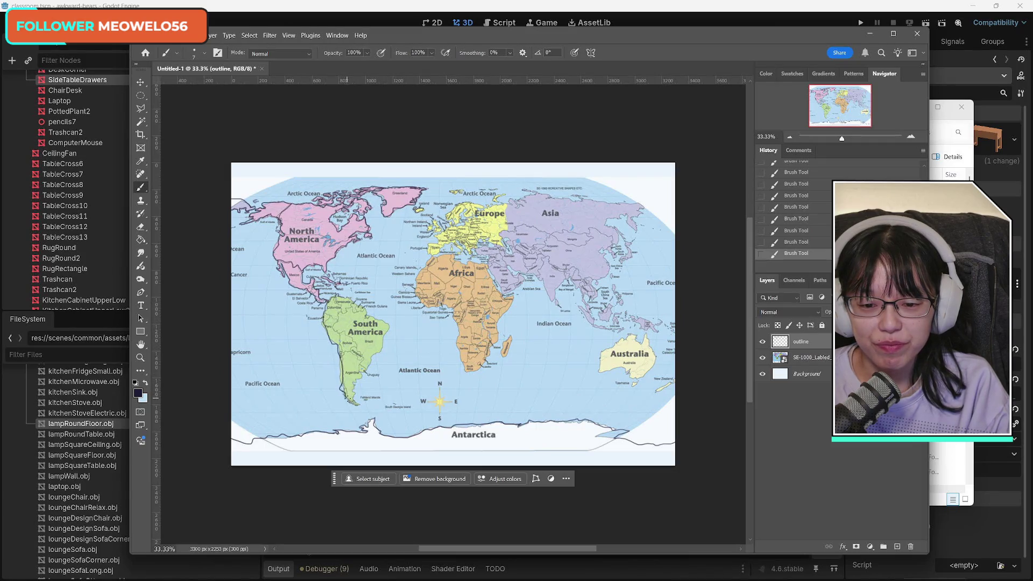
pyautogui.moveTo(358, 406)
pyautogui.mouseDown()
pyautogui.moveTo(353, 387)
pyautogui.moveTo(386, 329)
pyautogui.moveTo(337, 296)
pyautogui.mouseUp()
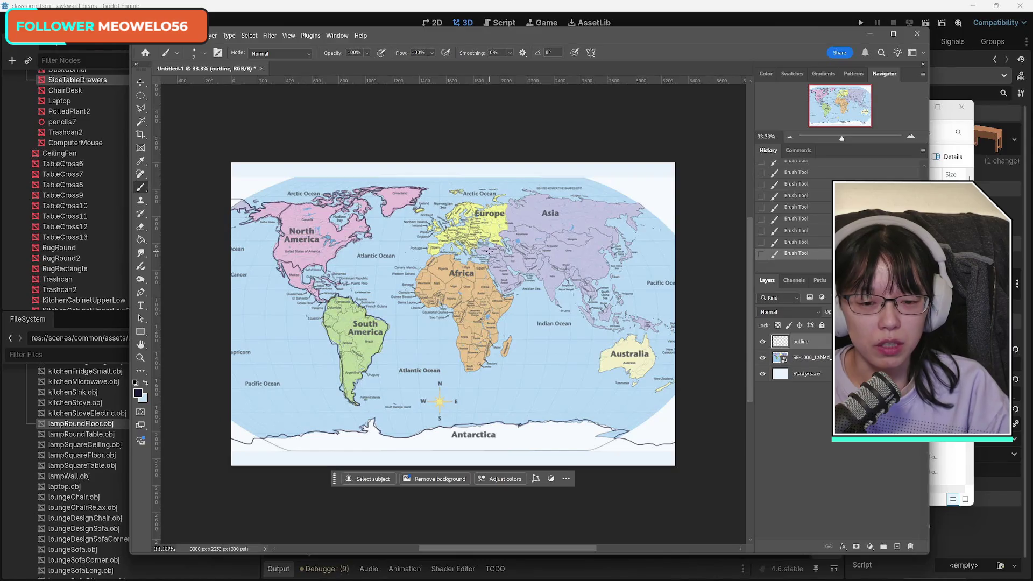
# Hide the labelled map layer to check the outlines against the light blue background.
pyautogui.moveTo(519, 579)
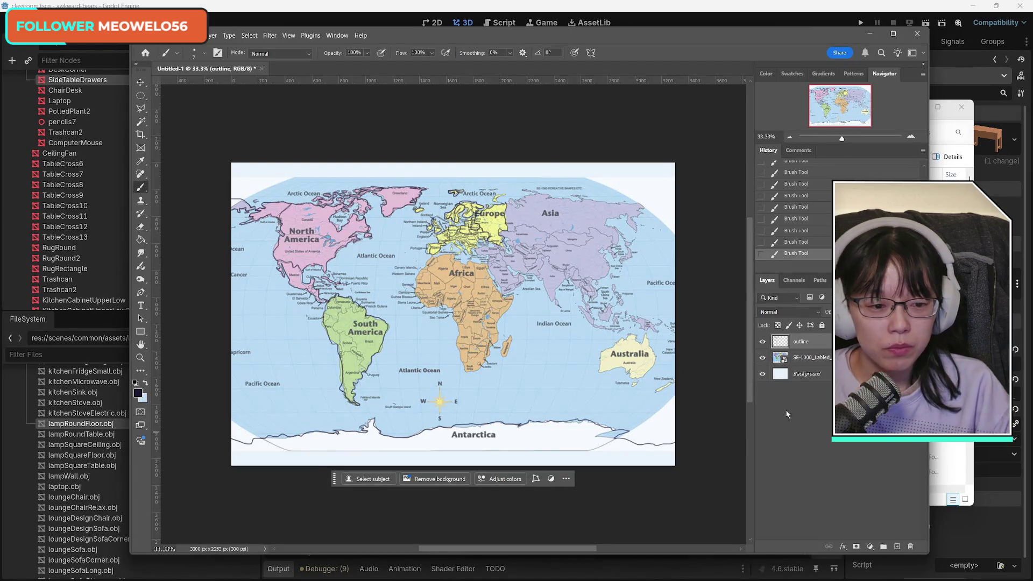
pyautogui.click(763, 358)
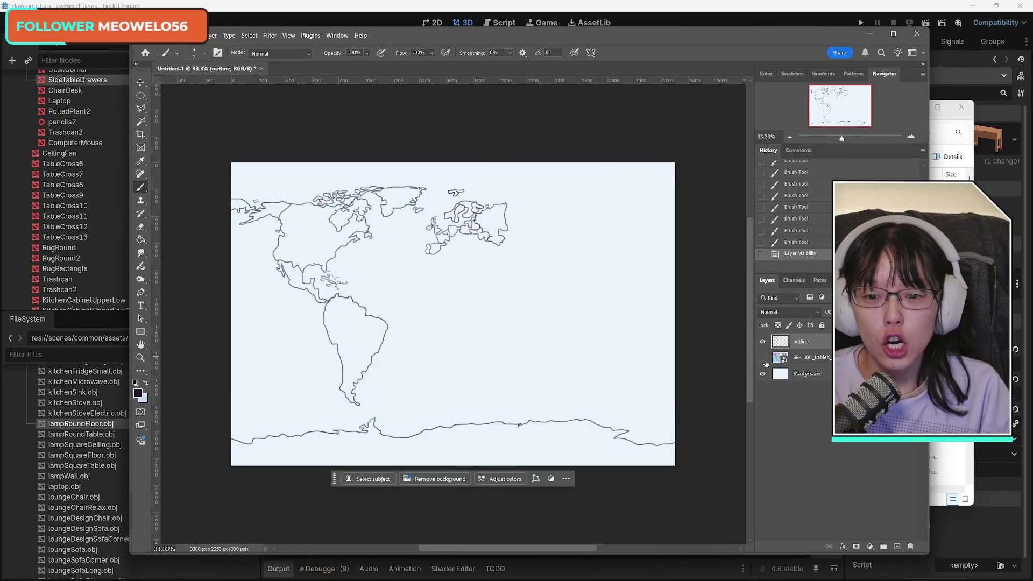
# Show the map again and dab outline points over North America and Central America.
pyautogui.click(763, 358)
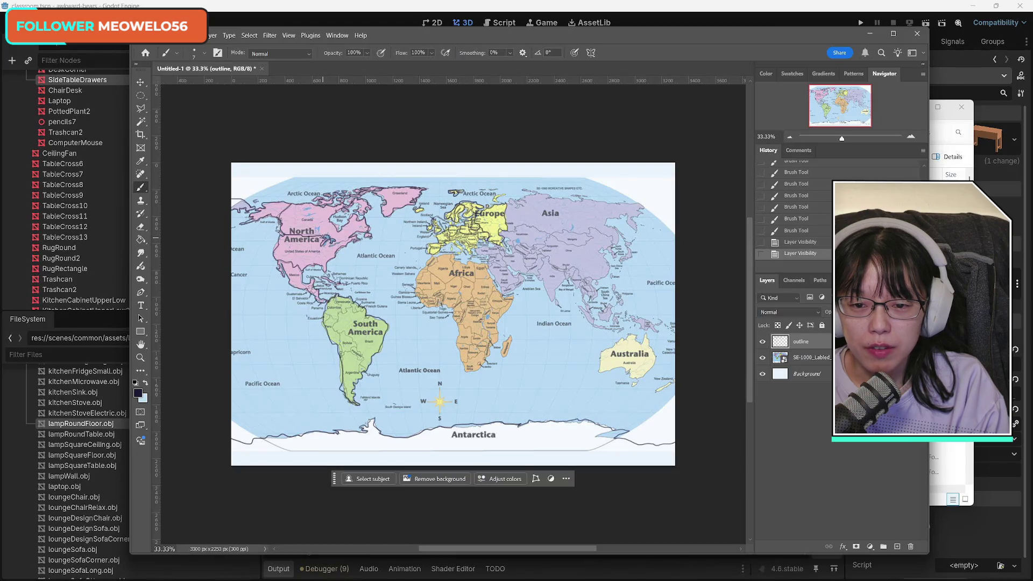
pyautogui.click(322, 238)
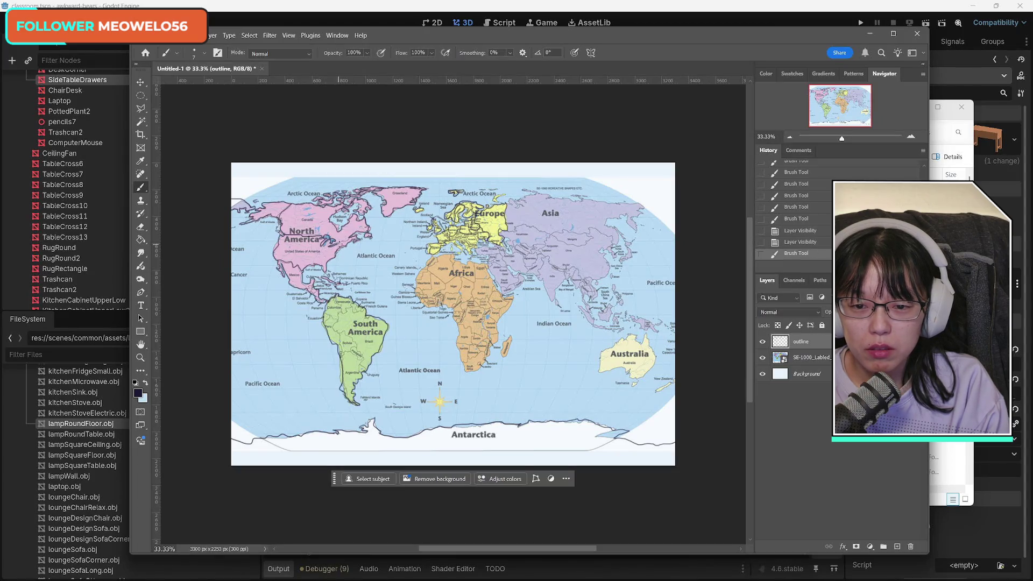
pyautogui.click(312, 245)
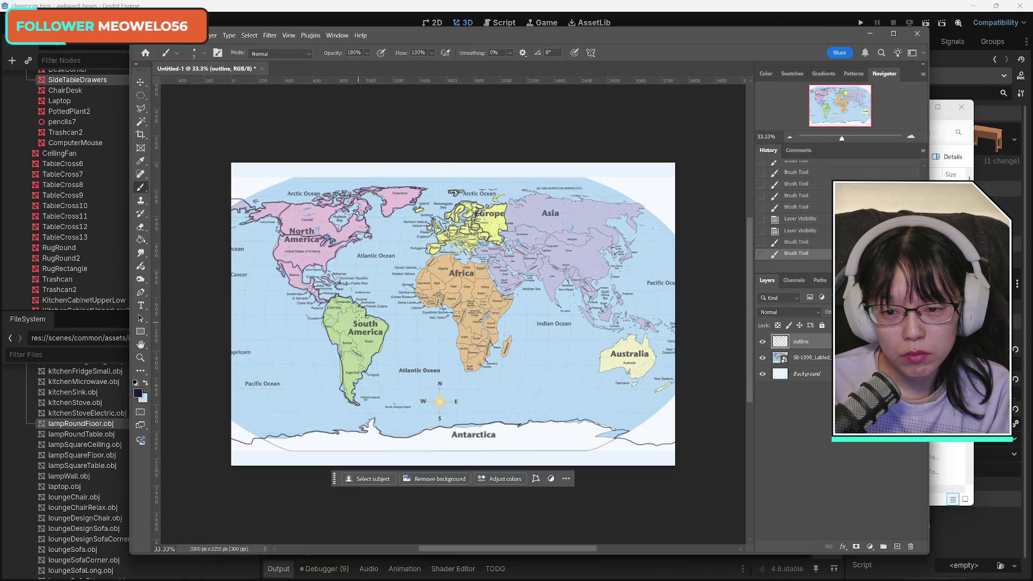
pyautogui.click(311, 287)
pyautogui.click(314, 293)
pyautogui.click(315, 294)
pyautogui.click(321, 299)
pyautogui.click(322, 300)
pyautogui.click(326, 301)
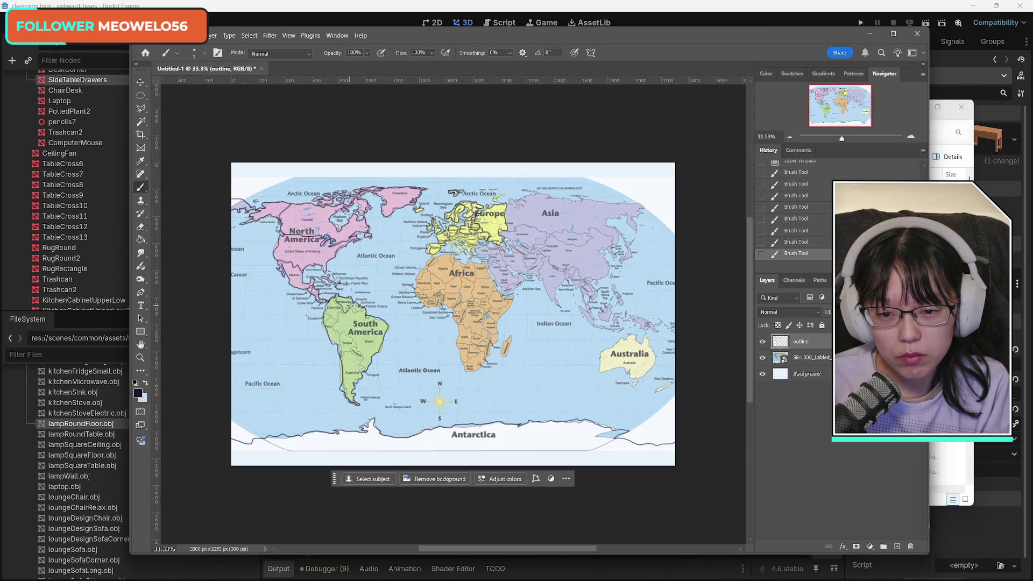
# Trace the South American coastline and Asia's Arctic coast, checking strokes with undo and redo.
pyautogui.click(355, 305)
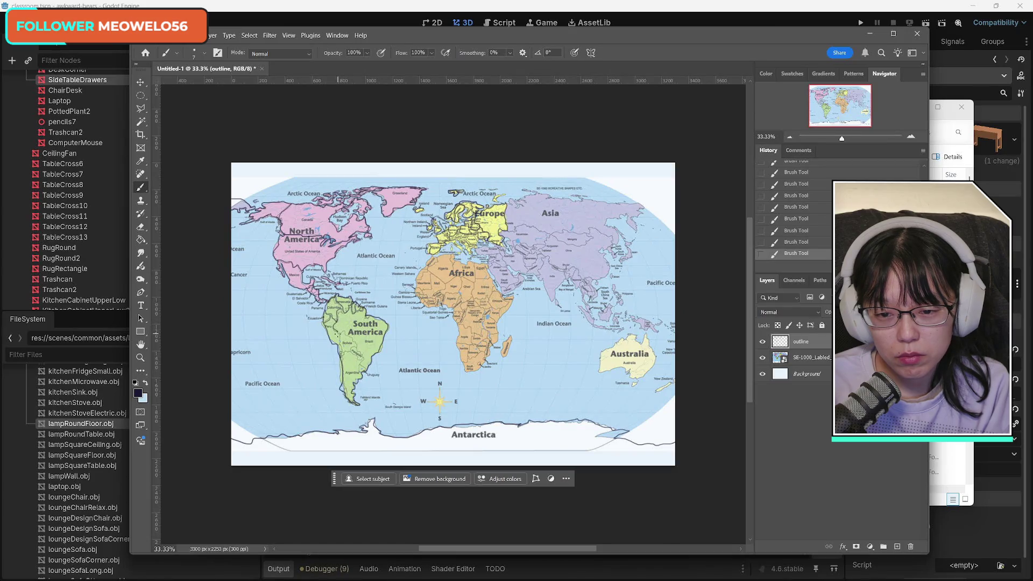
pyautogui.moveTo(342, 332); pyautogui.dragTo(363, 367)
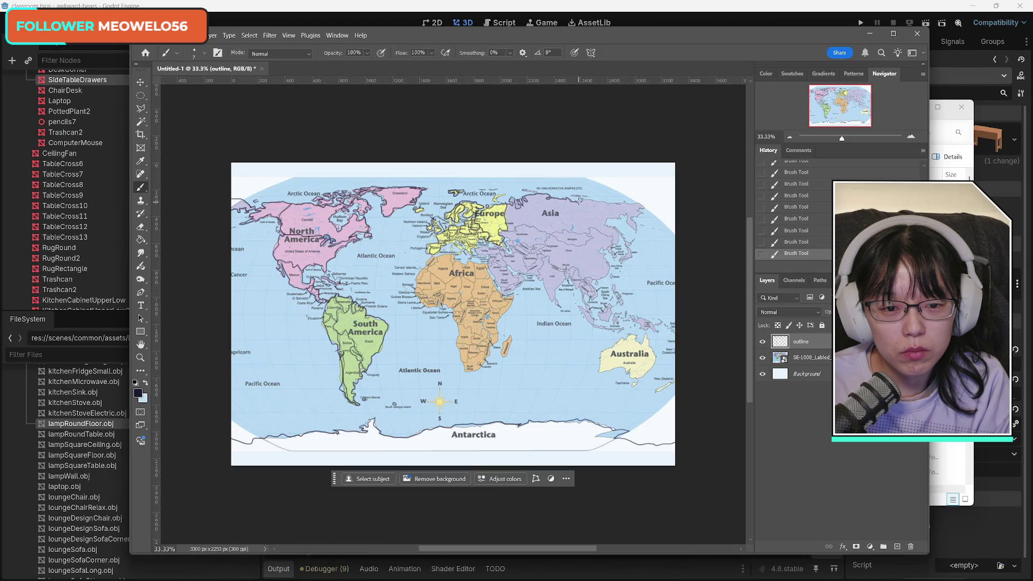
pyautogui.moveTo(587, 199)
pyautogui.mouseDown()
pyautogui.moveTo(639, 205)
pyautogui.moveTo(640, 216)
pyautogui.mouseUp()
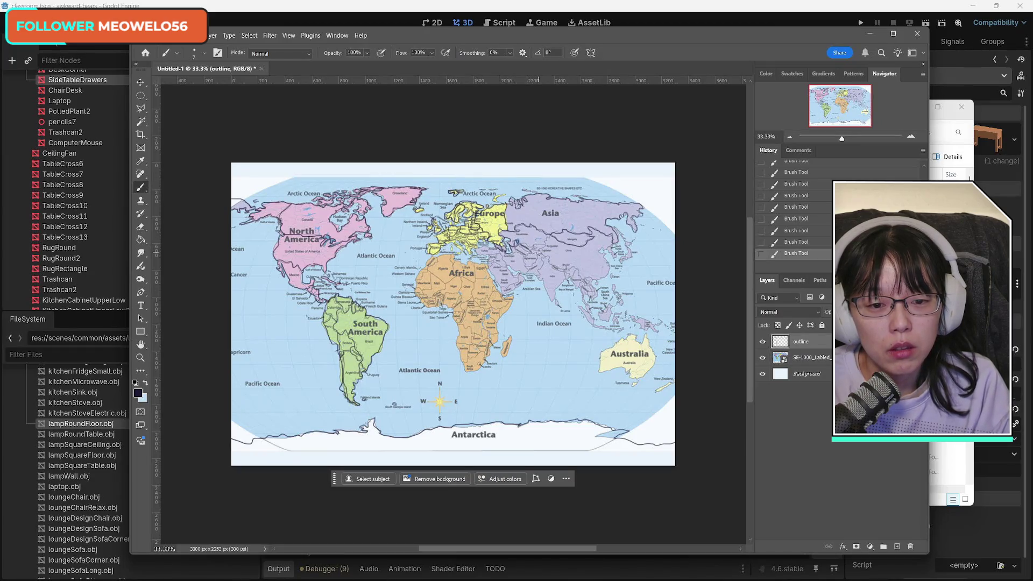
pyautogui.hotkey('ctrl', 'z')
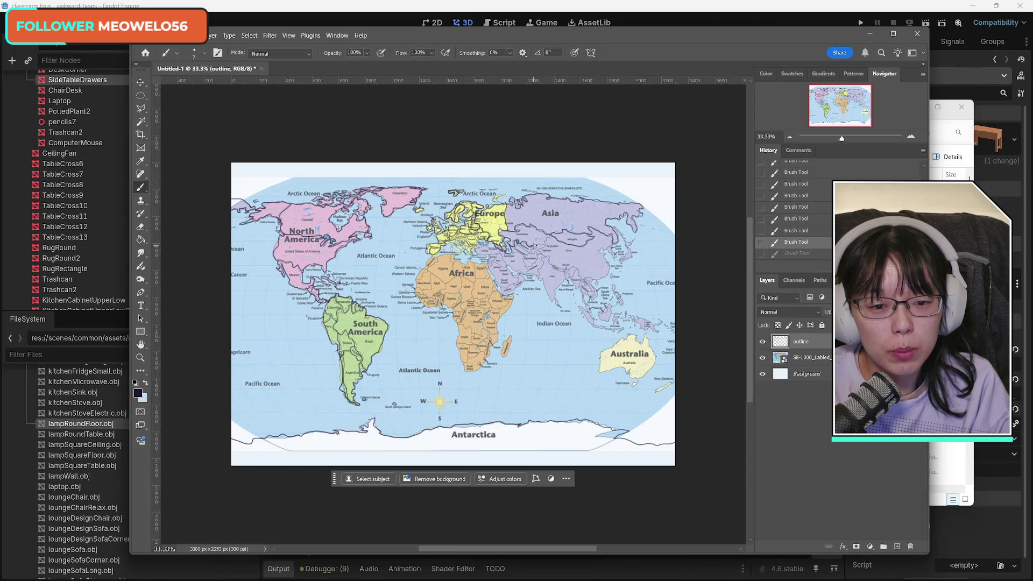
pyautogui.hotkey('ctrl', 'shift', 'z')
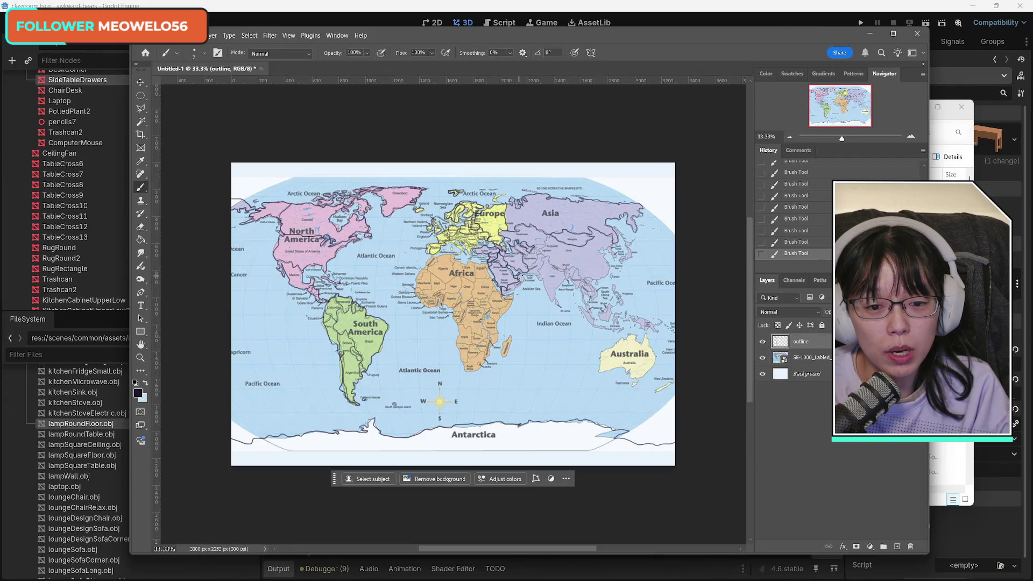
pyautogui.hotkey('ctrl', 'z')
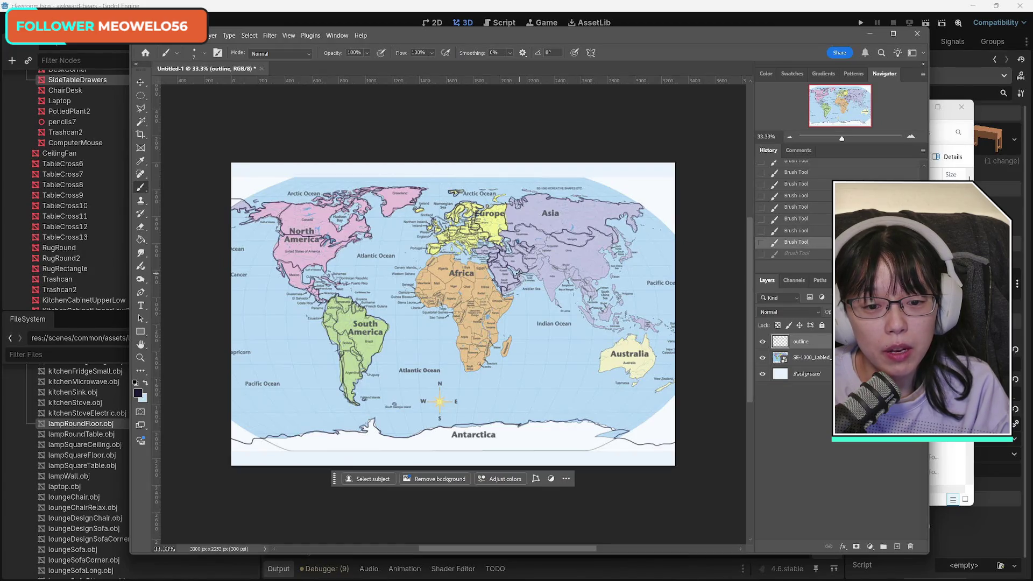
pyautogui.hotkey('ctrl', 'shift', 'z')
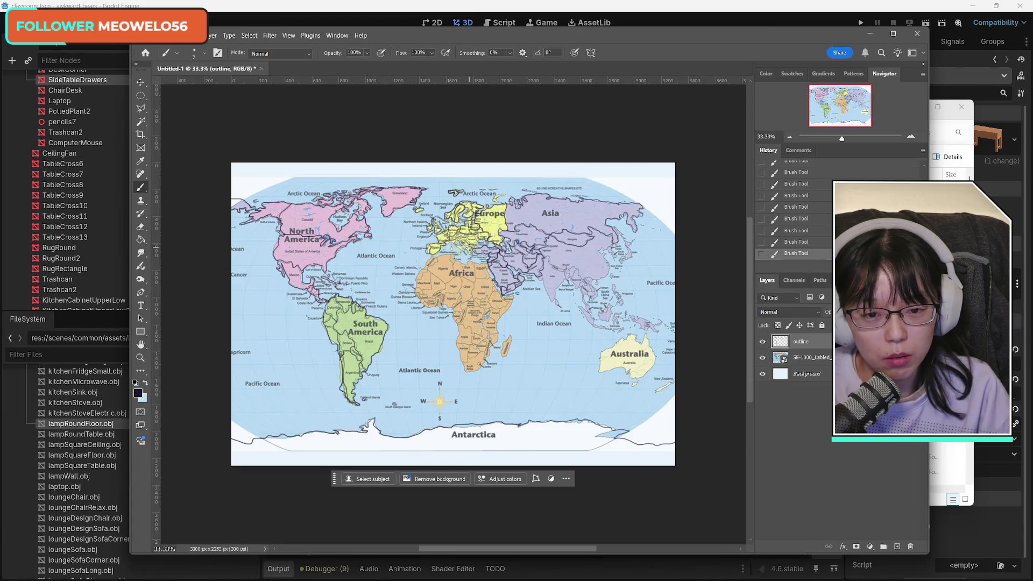
pyautogui.scroll(3, 453, 322)
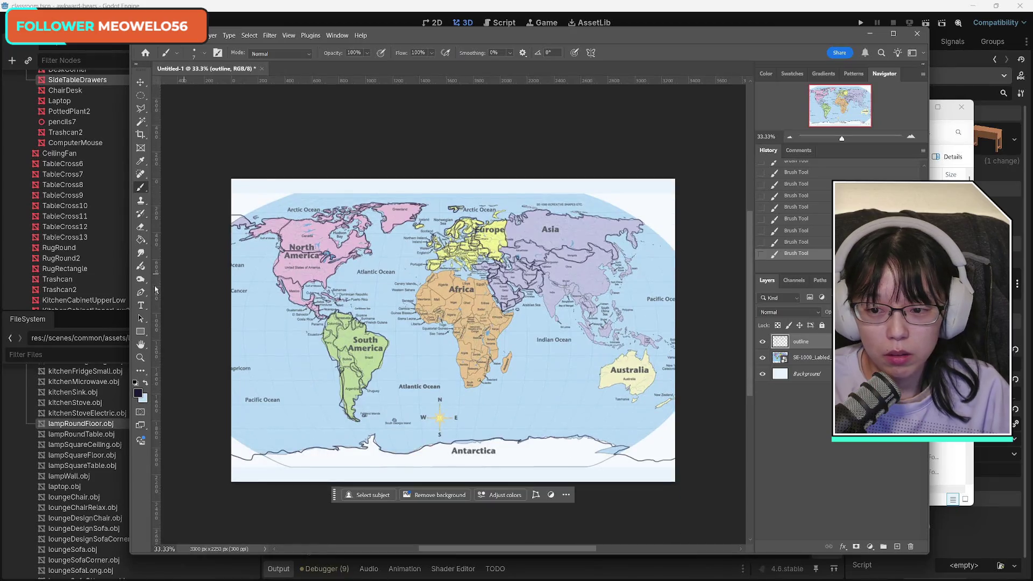
# Zoom to 200% on Europe and trace borders around Denmark, Central Europe and northern Italy.
pyautogui.click(140, 356)
pyautogui.moveTo(468, 259); pyautogui.dragTo(459, 253)
pyautogui.click(458, 253)
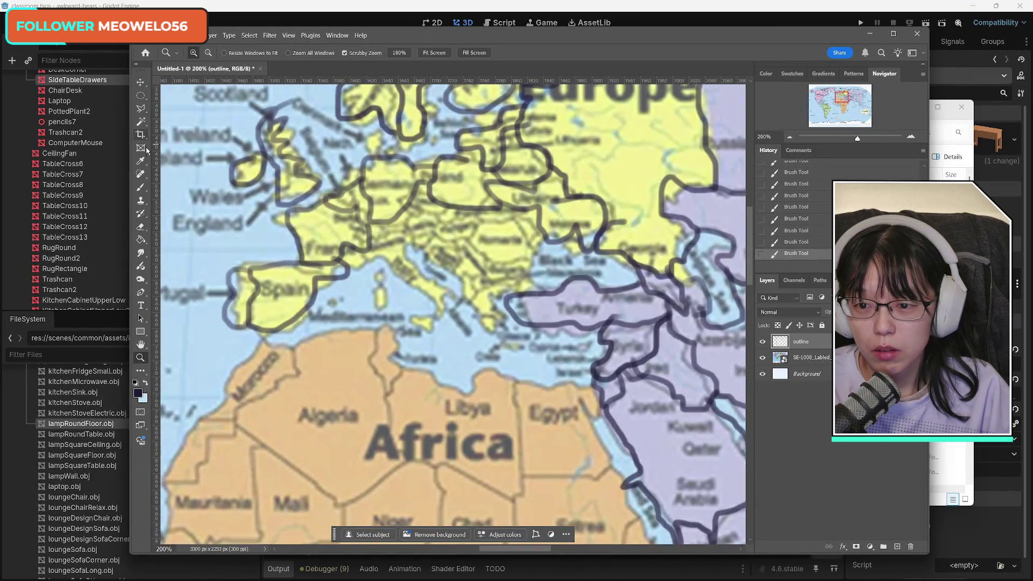
pyautogui.click(140, 188)
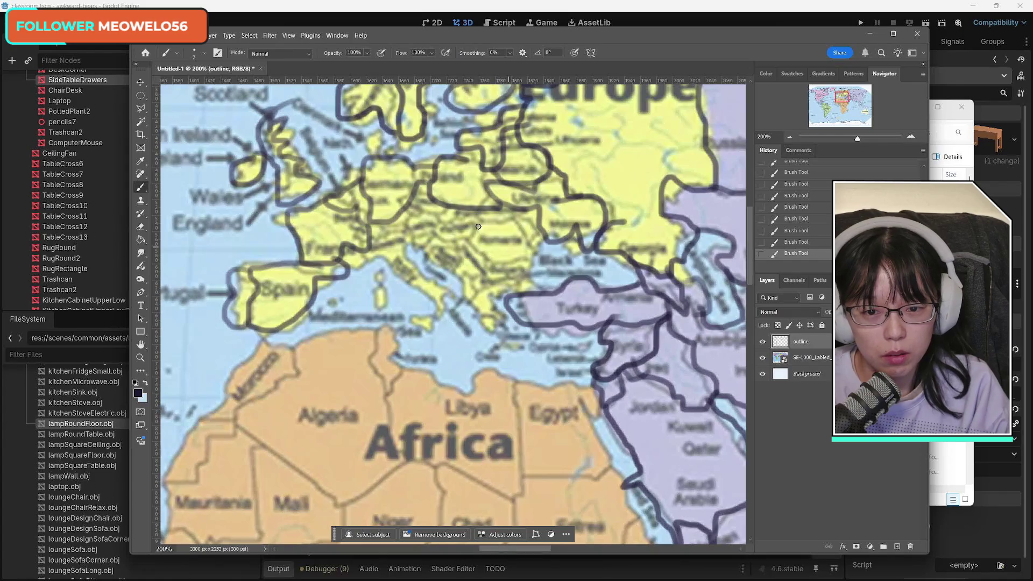
pyautogui.moveTo(370, 154)
pyautogui.mouseDown()
pyautogui.moveTo(378, 130)
pyautogui.moveTo(378, 151)
pyautogui.moveTo(424, 137)
pyautogui.moveTo(440, 146)
pyautogui.moveTo(435, 105)
pyautogui.moveTo(424, 130)
pyautogui.moveTo(385, 156)
pyautogui.moveTo(403, 150)
pyautogui.mouseUp()
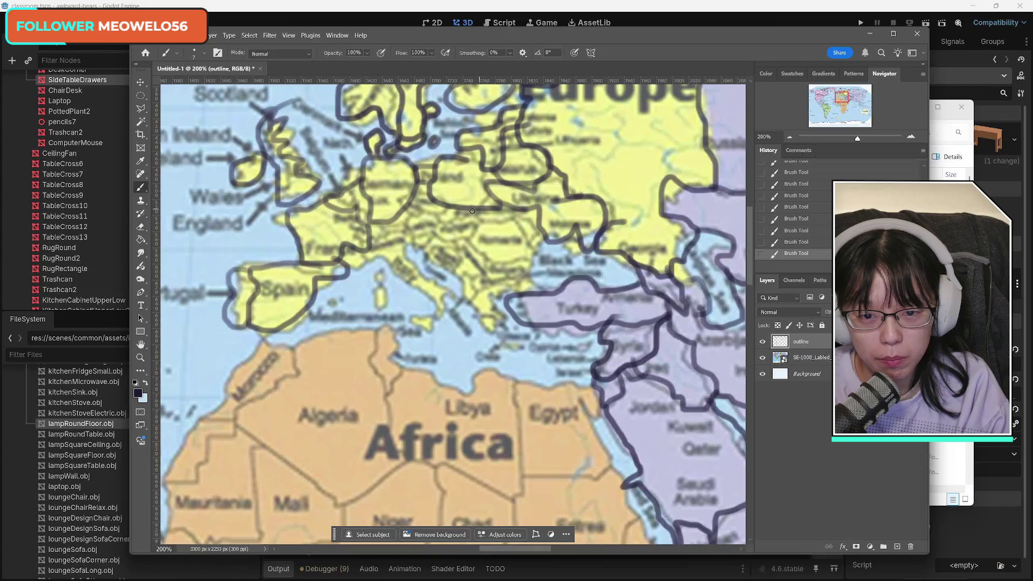
pyautogui.moveTo(416, 210)
pyautogui.mouseDown()
pyautogui.moveTo(446, 210)
pyautogui.moveTo(409, 215)
pyautogui.moveTo(415, 249)
pyautogui.moveTo(457, 214)
pyautogui.moveTo(528, 205)
pyautogui.moveTo(536, 247)
pyautogui.moveTo(530, 239)
pyautogui.mouseUp()
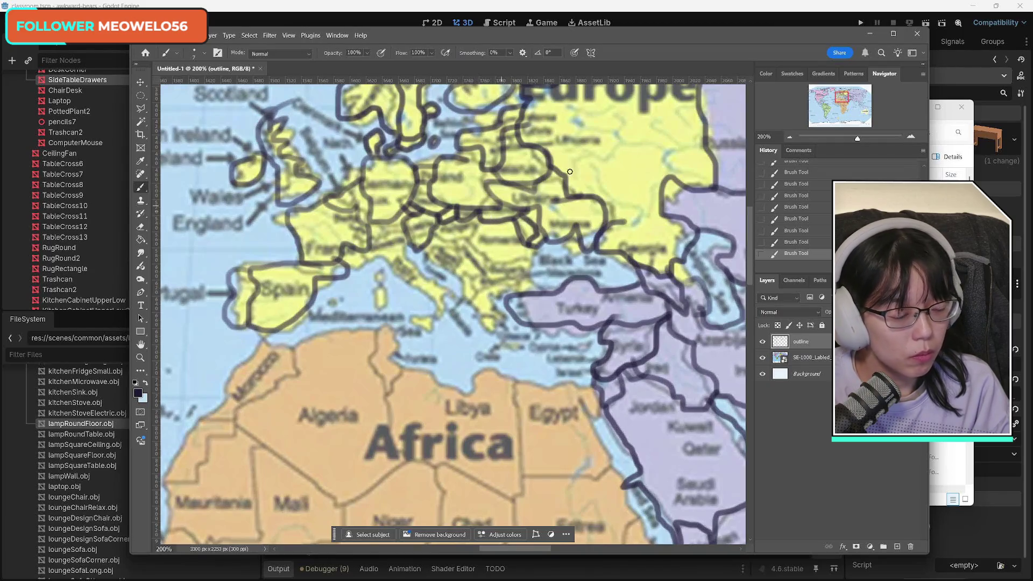
pyautogui.moveTo(536, 249)
pyautogui.mouseDown()
pyautogui.moveTo(532, 266)
pyautogui.moveTo(495, 264)
pyautogui.moveTo(526, 257)
pyautogui.mouseUp()
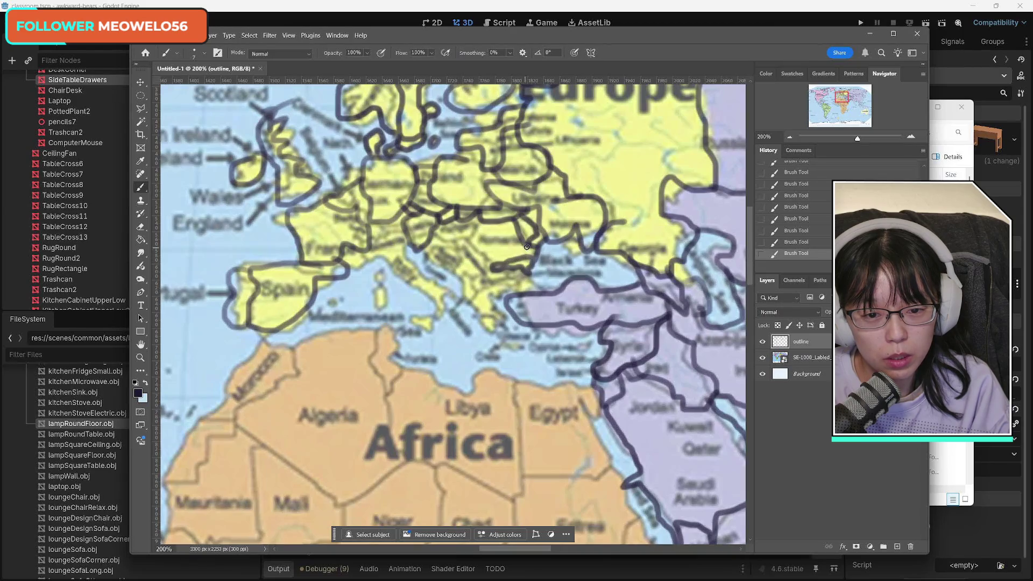
pyautogui.moveTo(476, 221)
pyautogui.mouseDown()
pyautogui.moveTo(466, 243)
pyautogui.moveTo(487, 258)
pyautogui.moveTo(469, 238)
pyautogui.moveTo(381, 228)
pyautogui.moveTo(383, 239)
pyautogui.moveTo(370, 240)
pyautogui.moveTo(367, 255)
pyautogui.moveTo(389, 263)
pyautogui.moveTo(437, 317)
pyautogui.moveTo(451, 285)
pyautogui.moveTo(405, 256)
pyautogui.moveTo(416, 253)
pyautogui.mouseUp()
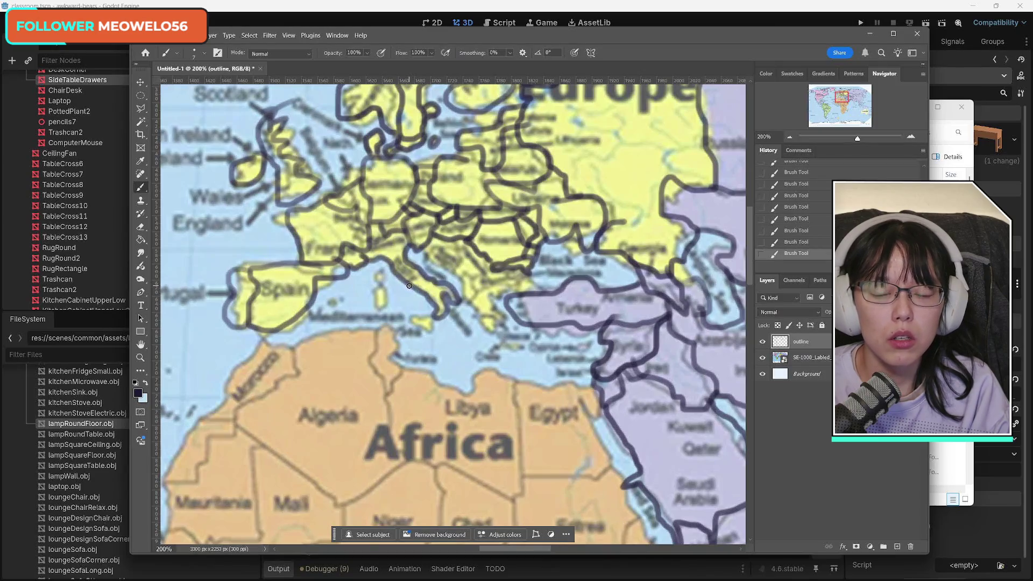
# Outline Corsica, Sicily, the Adriatic–Balkan coast and Cyprus, then move the view to Iceland.
pyautogui.moveTo(375, 273)
pyautogui.mouseDown()
pyautogui.moveTo(386, 309)
pyautogui.moveTo(380, 288)
pyautogui.moveTo(326, 308)
pyautogui.moveTo(349, 299)
pyautogui.mouseUp()
pyautogui.moveTo(427, 315)
pyautogui.mouseDown()
pyautogui.moveTo(414, 326)
pyautogui.moveTo(433, 323)
pyautogui.moveTo(427, 314)
pyautogui.mouseUp()
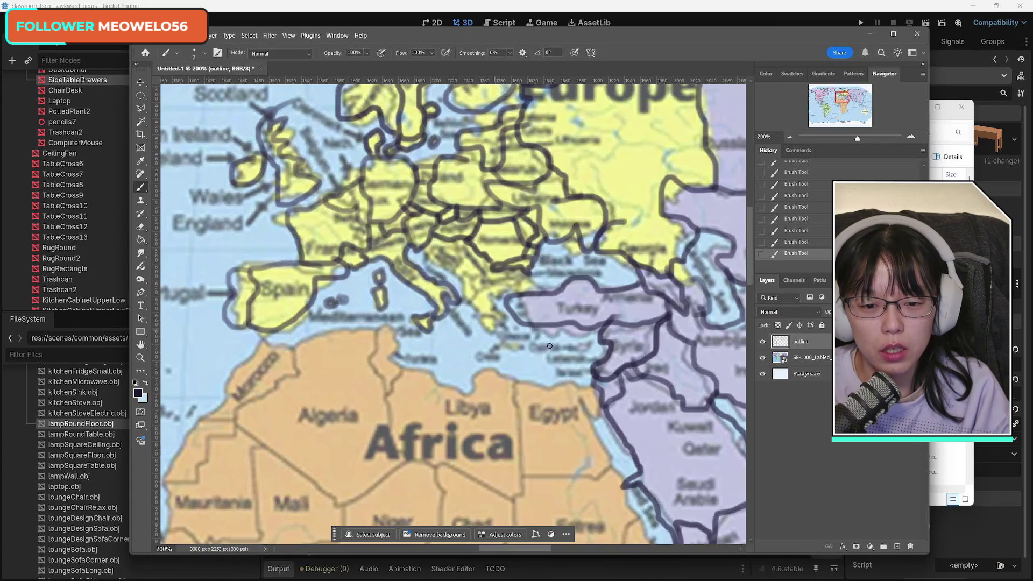
pyautogui.moveTo(424, 249)
pyautogui.mouseDown()
pyautogui.moveTo(450, 271)
pyautogui.moveTo(453, 236)
pyautogui.moveTo(442, 249)
pyautogui.moveTo(456, 260)
pyautogui.moveTo(436, 252)
pyautogui.moveTo(453, 267)
pyautogui.moveTo(541, 276)
pyautogui.moveTo(534, 287)
pyautogui.moveTo(512, 282)
pyautogui.moveTo(518, 295)
pyautogui.moveTo(474, 293)
pyautogui.moveTo(484, 279)
pyautogui.moveTo(453, 269)
pyautogui.moveTo(466, 299)
pyautogui.moveTo(479, 289)
pyautogui.moveTo(492, 326)
pyautogui.moveTo(506, 311)
pyautogui.moveTo(497, 296)
pyautogui.moveTo(512, 290)
pyautogui.moveTo(486, 333)
pyautogui.moveTo(525, 347)
pyautogui.moveTo(491, 343)
pyautogui.mouseUp()
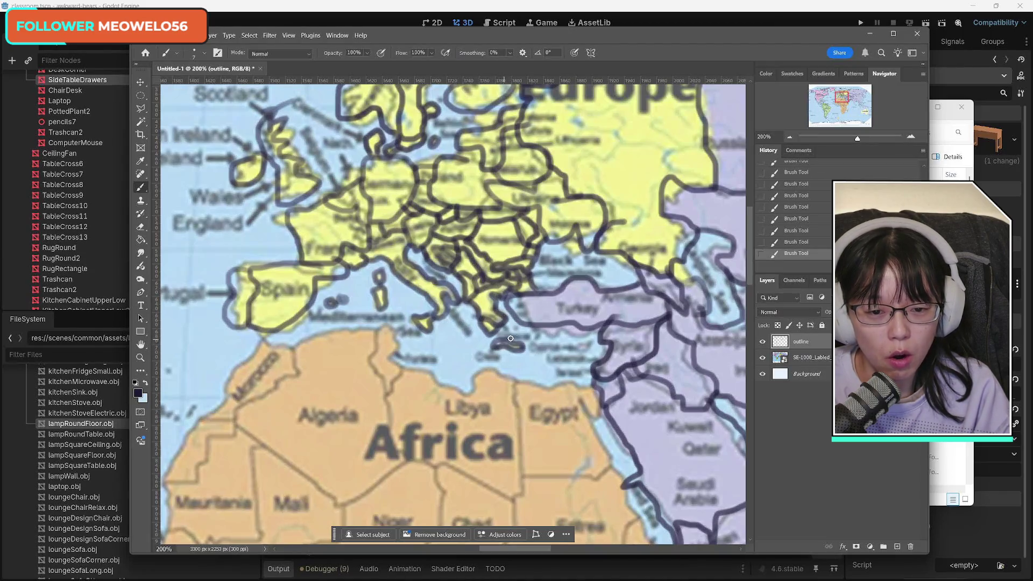
pyautogui.moveTo(590, 341); pyautogui.dragTo(574, 351)
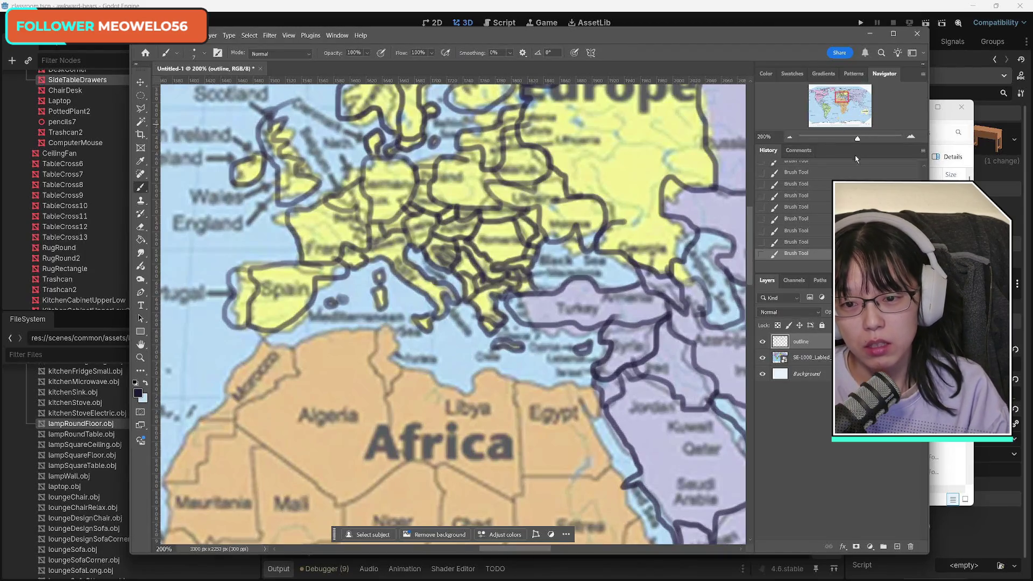
pyautogui.moveTo(842, 98); pyautogui.dragTo(821, 95)
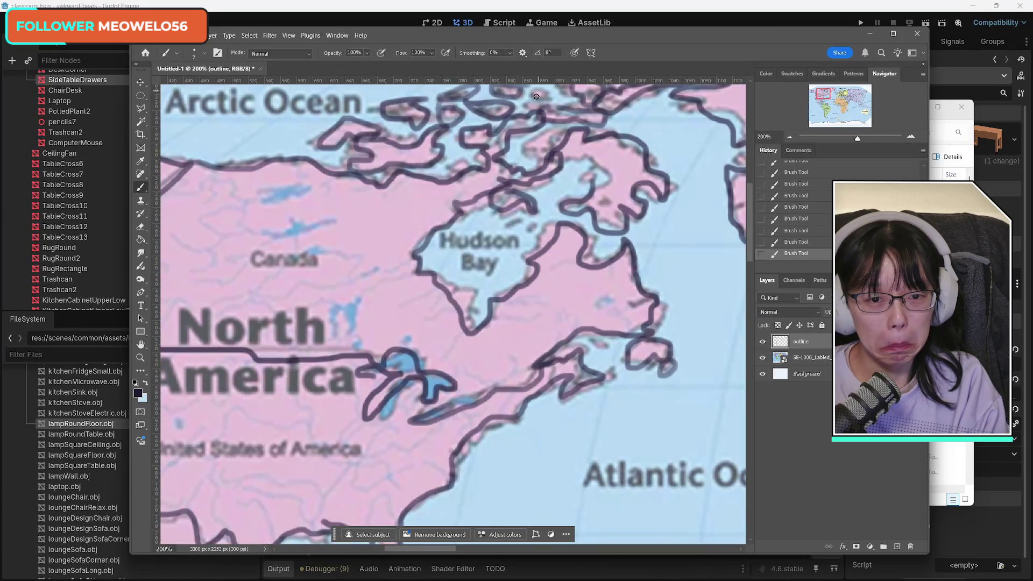
pyautogui.click(832, 95)
# Touch up the Caribbean, then trace the Atlantic coast from Morocco south to Mauritania and Senegal.
pyautogui.moveTo(832, 94); pyautogui.dragTo(818, 102)
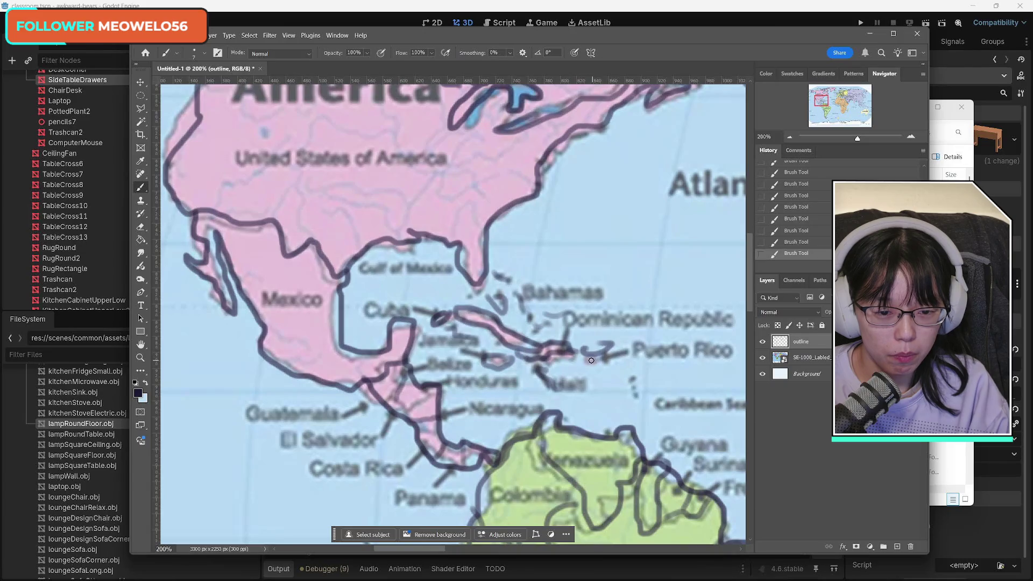
pyautogui.moveTo(634, 377); pyautogui.dragTo(639, 404)
pyautogui.moveTo(821, 99); pyautogui.dragTo(839, 102)
pyautogui.moveTo(318, 91)
pyautogui.mouseDown()
pyautogui.moveTo(351, 132)
pyautogui.moveTo(278, 179)
pyautogui.moveTo(268, 168)
pyautogui.moveTo(304, 98)
pyautogui.moveTo(338, 90)
pyautogui.mouseUp()
pyautogui.moveTo(284, 176)
pyautogui.mouseDown()
pyautogui.moveTo(248, 232)
pyautogui.moveTo(217, 241)
pyautogui.moveTo(251, 179)
pyautogui.mouseUp()
pyautogui.moveTo(218, 245)
pyautogui.mouseDown()
pyautogui.moveTo(225, 291)
pyautogui.moveTo(255, 307)
pyautogui.moveTo(309, 297)
pyautogui.moveTo(304, 207)
pyautogui.moveTo(334, 226)
pyautogui.mouseUp()
# Redraw the Algeria–Mali border after undoing the misplaced strokes.
pyautogui.hotkey('ctrl', 'z')
pyautogui.moveTo(285, 179); pyautogui.dragTo(338, 226)
pyautogui.hotkey('ctrl', 'z')
pyautogui.moveTo(283, 177); pyautogui.dragTo(396, 270)
# Trace the Algeria–Tunisia coast and extend the coastline down past Senegal and Guinea.
pyautogui.moveTo(251, 305)
pyautogui.mouseDown()
pyautogui.moveTo(283, 346)
pyautogui.moveTo(263, 357)
pyautogui.moveTo(289, 380)
pyautogui.moveTo(297, 349)
pyautogui.moveTo(374, 303)
pyautogui.moveTo(399, 272)
pyautogui.mouseUp()
pyautogui.moveTo(348, 94)
pyautogui.mouseDown()
pyautogui.moveTo(425, 90)
pyautogui.moveTo(441, 200)
pyautogui.moveTo(463, 217)
pyautogui.moveTo(392, 264)
pyautogui.mouseUp()
pyautogui.moveTo(235, 298)
pyautogui.mouseDown()
pyautogui.moveTo(212, 305)
pyautogui.moveTo(231, 318)
pyautogui.moveTo(220, 328)
pyautogui.moveTo(257, 332)
pyautogui.moveTo(234, 349)
pyautogui.moveTo(255, 358)
pyautogui.moveTo(247, 377)
pyautogui.moveTo(269, 372)
pyautogui.moveTo(293, 412)
pyautogui.moveTo(285, 381)
pyautogui.mouseUp()
pyautogui.moveTo(839, 102); pyautogui.dragTo(838, 105)
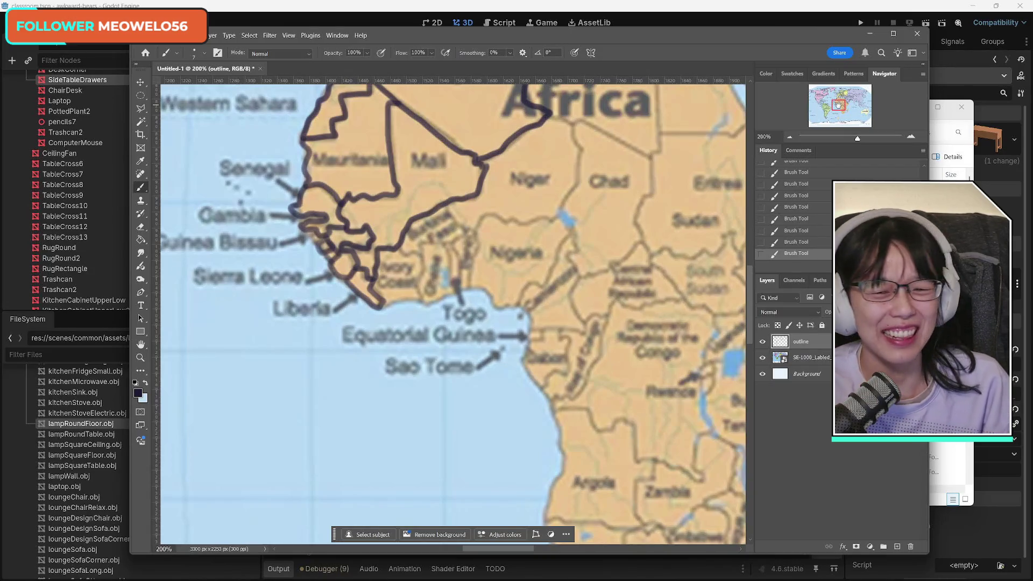
# Trace the Ivory Coast, Liberia coast, Ghana and Togo borders, and the Niger–Nigeria border.
pyautogui.moveTo(402, 249)
pyautogui.mouseDown()
pyautogui.moveTo(422, 257)
pyautogui.moveTo(418, 281)
pyautogui.mouseUp()
pyautogui.moveTo(419, 302); pyautogui.dragTo(378, 309)
pyautogui.moveTo(413, 253)
pyautogui.mouseDown()
pyautogui.moveTo(435, 241)
pyautogui.moveTo(448, 266)
pyautogui.moveTo(438, 286)
pyautogui.moveTo(452, 284)
pyautogui.moveTo(415, 304)
pyautogui.mouseUp()
pyautogui.moveTo(451, 252); pyautogui.dragTo(458, 286)
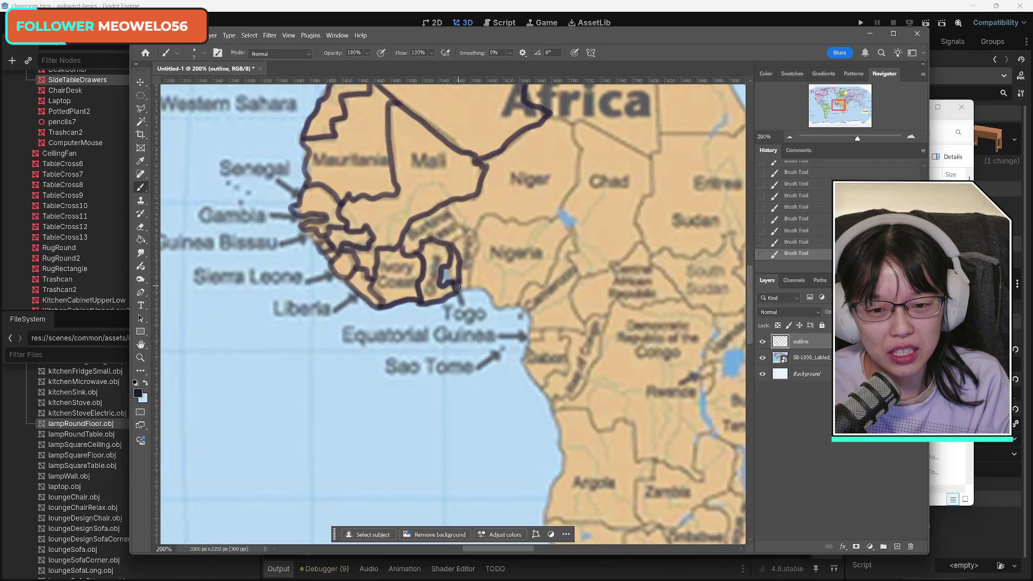
pyautogui.moveTo(452, 245)
pyautogui.mouseDown()
pyautogui.moveTo(468, 232)
pyautogui.moveTo(449, 206)
pyautogui.moveTo(471, 243)
pyautogui.moveTo(458, 292)
pyautogui.mouseUp()
pyautogui.moveTo(473, 233)
pyautogui.mouseDown()
pyautogui.moveTo(502, 215)
pyautogui.moveTo(564, 216)
pyautogui.moveTo(552, 272)
pyautogui.moveTo(490, 311)
pyautogui.moveTo(468, 289)
pyautogui.mouseUp()
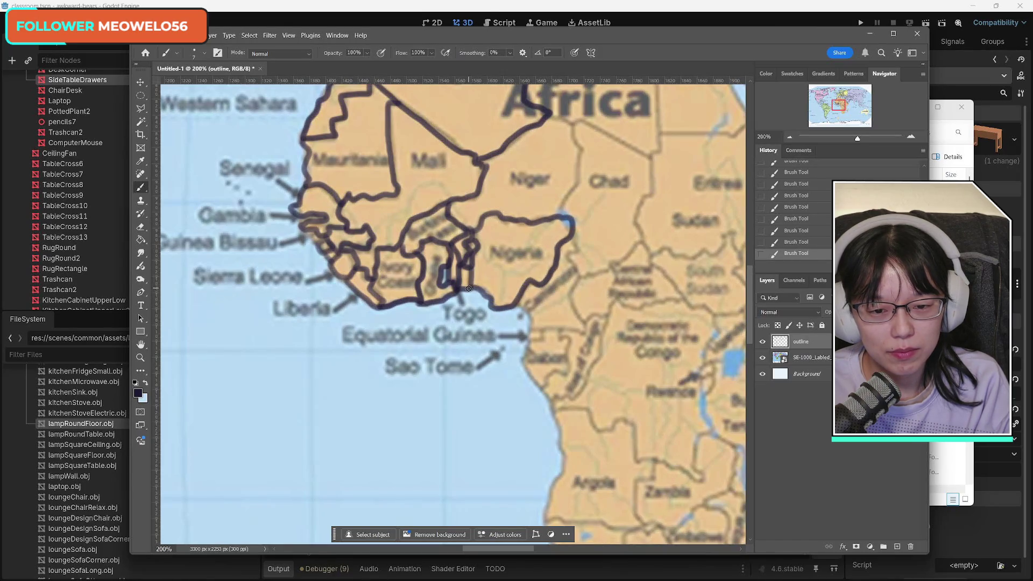
pyautogui.moveTo(838, 121); pyautogui.dragTo(839, 107)
pyautogui.scroll(3, 521, 318)
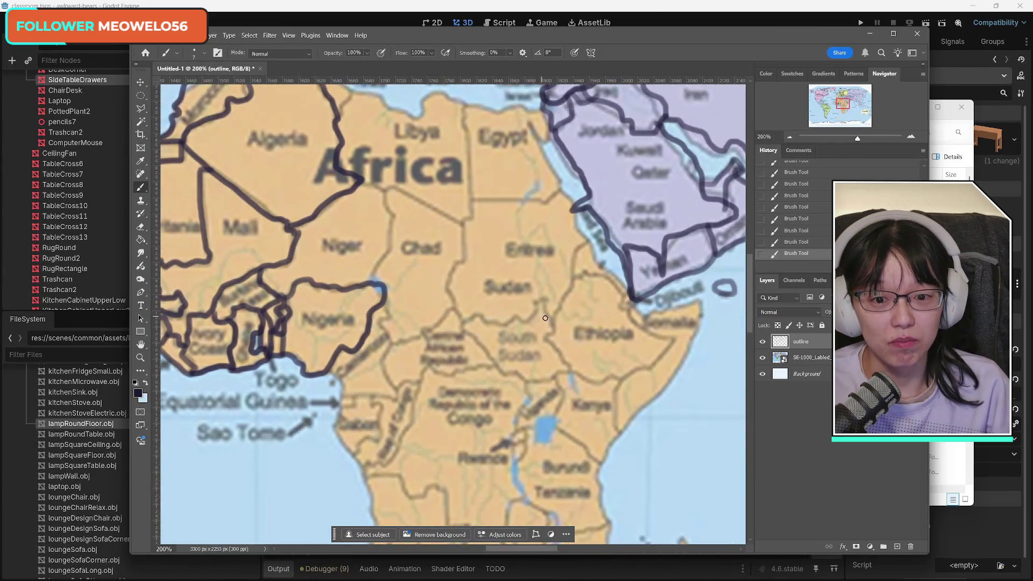
# Trace Tunisia, the Chad–Sudan and Cameroon–Gabon borders, and the Egypt–Sudan border with Red Sea coast.
pyautogui.scroll(2, 587, 345)
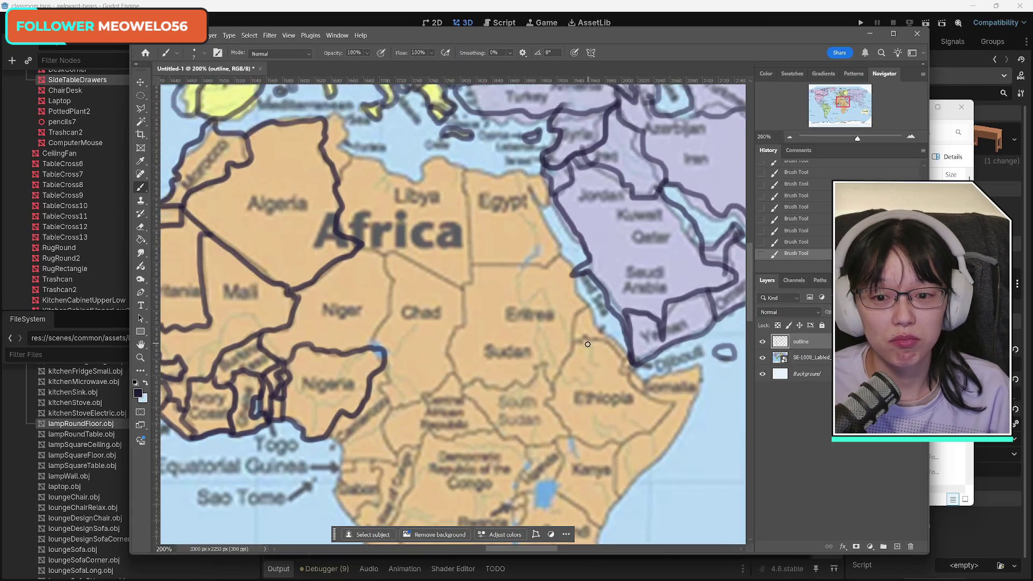
pyautogui.moveTo(324, 121)
pyautogui.mouseDown()
pyautogui.moveTo(353, 119)
pyautogui.moveTo(341, 171)
pyautogui.moveTo(428, 181)
pyautogui.moveTo(446, 163)
pyautogui.moveTo(465, 177)
pyautogui.moveTo(469, 281)
pyautogui.moveTo(398, 255)
pyautogui.moveTo(408, 250)
pyautogui.moveTo(370, 345)
pyautogui.mouseUp()
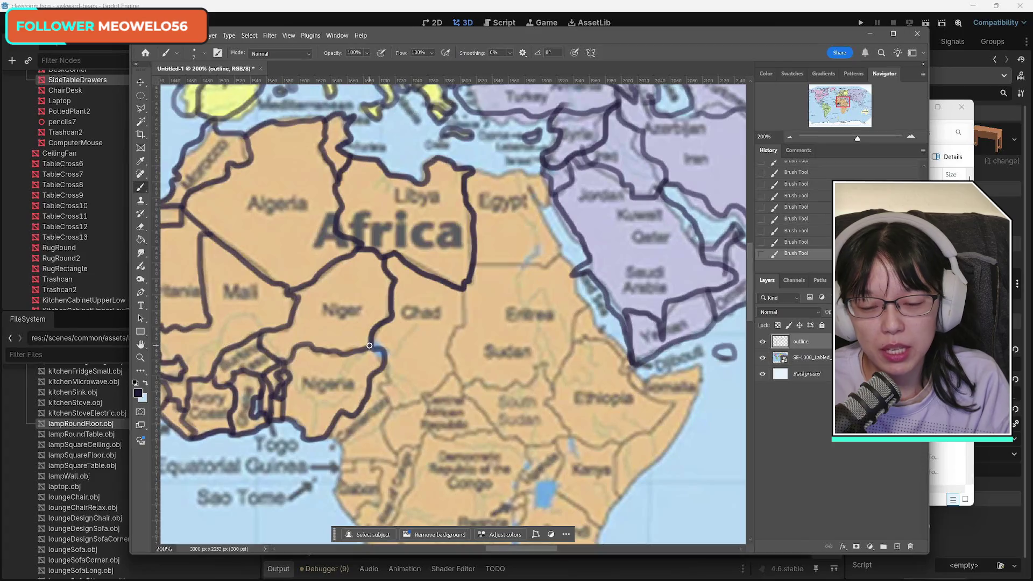
pyautogui.moveTo(463, 289)
pyautogui.mouseDown()
pyautogui.moveTo(439, 385)
pyautogui.moveTo(391, 404)
pyautogui.moveTo(380, 386)
pyautogui.moveTo(398, 362)
pyautogui.mouseUp()
pyautogui.moveTo(391, 408)
pyautogui.mouseDown()
pyautogui.moveTo(387, 442)
pyautogui.moveTo(398, 464)
pyautogui.moveTo(342, 461)
pyautogui.moveTo(336, 438)
pyautogui.moveTo(330, 447)
pyautogui.mouseUp()
pyautogui.moveTo(480, 176)
pyautogui.mouseDown()
pyautogui.moveTo(542, 174)
pyautogui.moveTo(544, 208)
pyautogui.moveTo(530, 191)
pyautogui.moveTo(551, 234)
pyautogui.moveTo(552, 262)
pyautogui.moveTo(494, 264)
pyautogui.moveTo(560, 253)
pyautogui.moveTo(530, 188)
pyautogui.moveTo(554, 207)
pyautogui.mouseUp()
pyautogui.hotkey('ctrl', 'z')
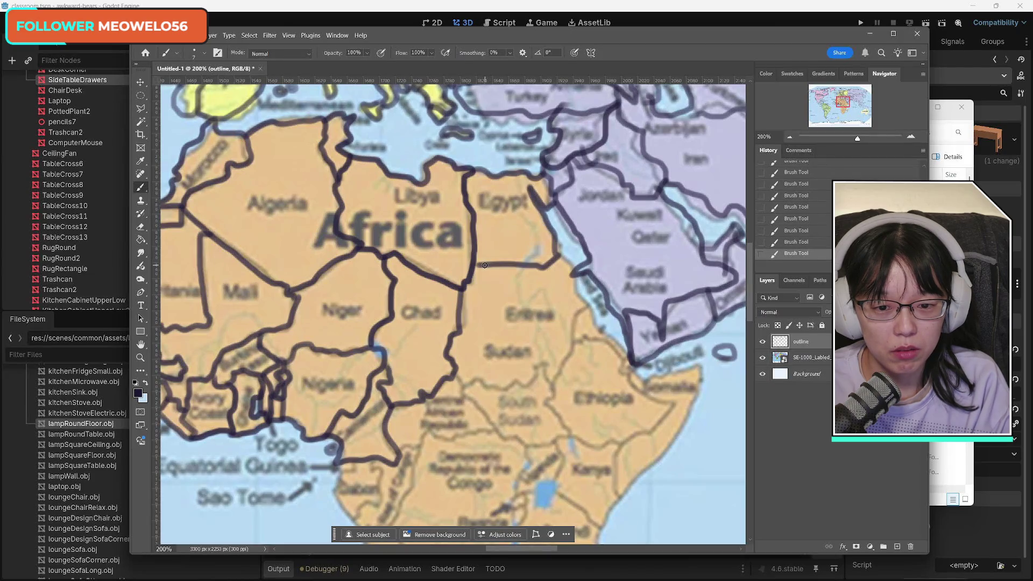
pyautogui.moveTo(564, 264)
pyautogui.mouseDown()
pyautogui.moveTo(591, 311)
pyautogui.moveTo(554, 384)
pyautogui.moveTo(533, 368)
pyautogui.moveTo(511, 385)
pyautogui.moveTo(458, 375)
pyautogui.mouseUp()
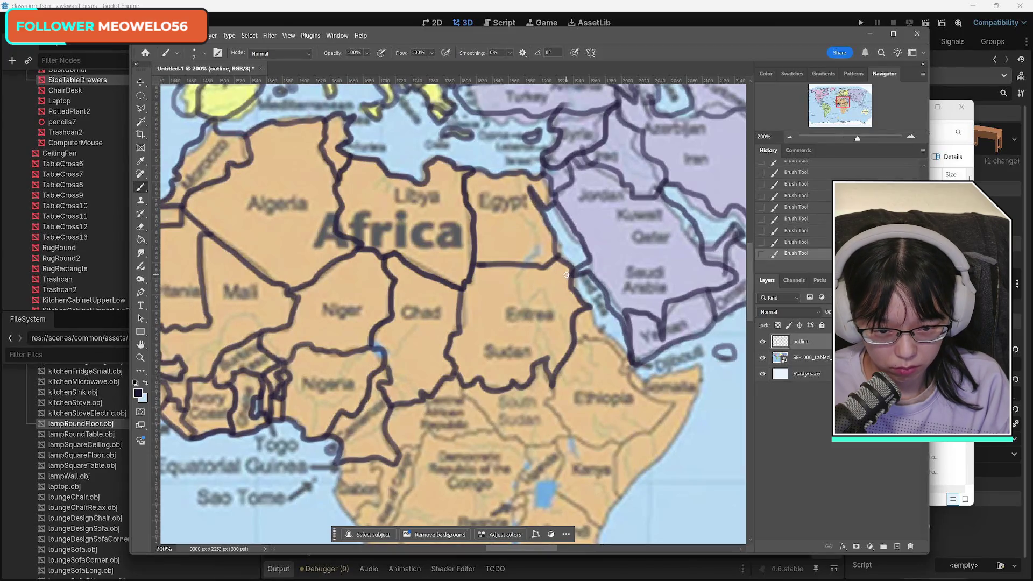
# Trace the Eritrea coast and the South Sudan–Ethiopia, South Sudan–Congo and Cameroon–CAR borders.
pyautogui.moveTo(833, 102); pyautogui.dragTo(838, 103)
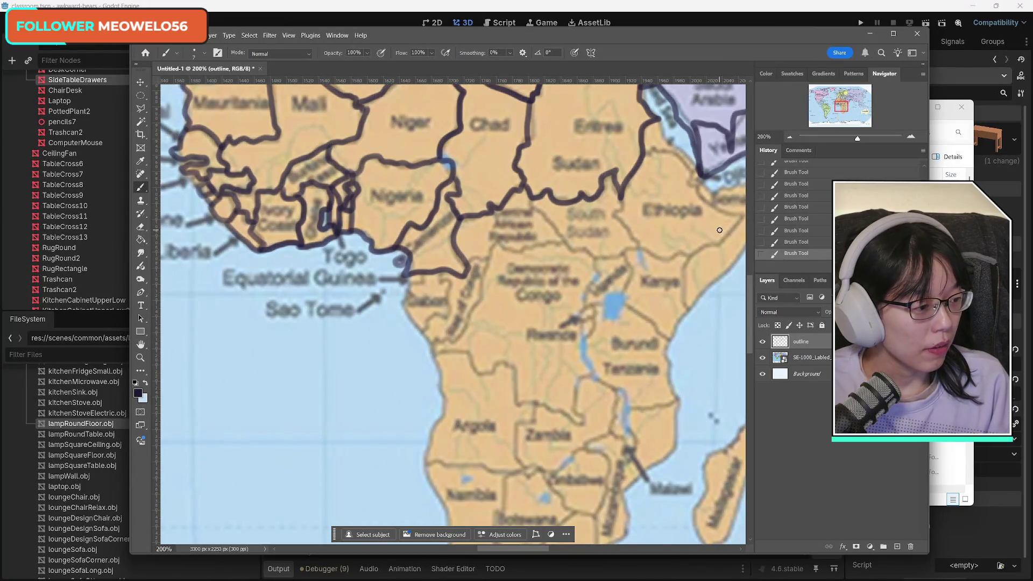
pyautogui.moveTo(655, 126)
pyautogui.mouseDown()
pyautogui.moveTo(698, 172)
pyautogui.moveTo(663, 152)
pyautogui.mouseUp()
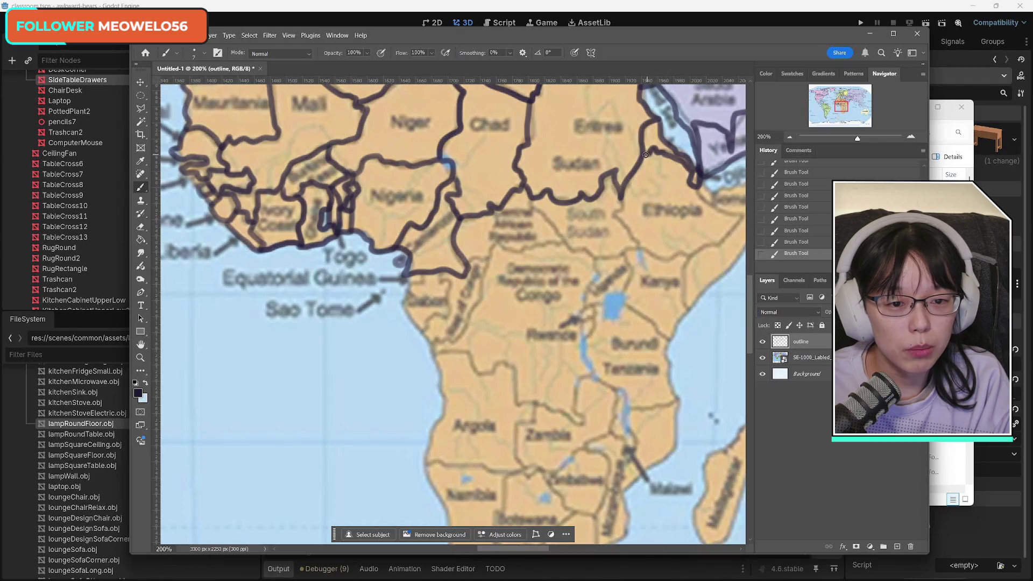
pyautogui.moveTo(616, 206)
pyautogui.mouseDown()
pyautogui.moveTo(648, 253)
pyautogui.moveTo(686, 253)
pyautogui.moveTo(741, 222)
pyautogui.moveTo(705, 197)
pyautogui.moveTo(711, 204)
pyautogui.mouseUp()
pyautogui.moveTo(636, 247)
pyautogui.mouseDown()
pyautogui.moveTo(612, 257)
pyautogui.moveTo(582, 249)
pyautogui.moveTo(534, 210)
pyautogui.moveTo(491, 221)
pyautogui.moveTo(498, 246)
pyautogui.moveTo(553, 240)
pyautogui.mouseUp()
pyautogui.moveTo(489, 254)
pyautogui.mouseDown()
pyautogui.moveTo(446, 285)
pyautogui.moveTo(452, 312)
pyautogui.moveTo(428, 320)
pyautogui.moveTo(406, 279)
pyautogui.moveTo(403, 299)
pyautogui.moveTo(433, 347)
pyautogui.moveTo(468, 312)
pyautogui.moveTo(486, 261)
pyautogui.mouseUp()
pyautogui.scroll(-3, 606, 157)
pyautogui.hscroll(5, 606, 158)
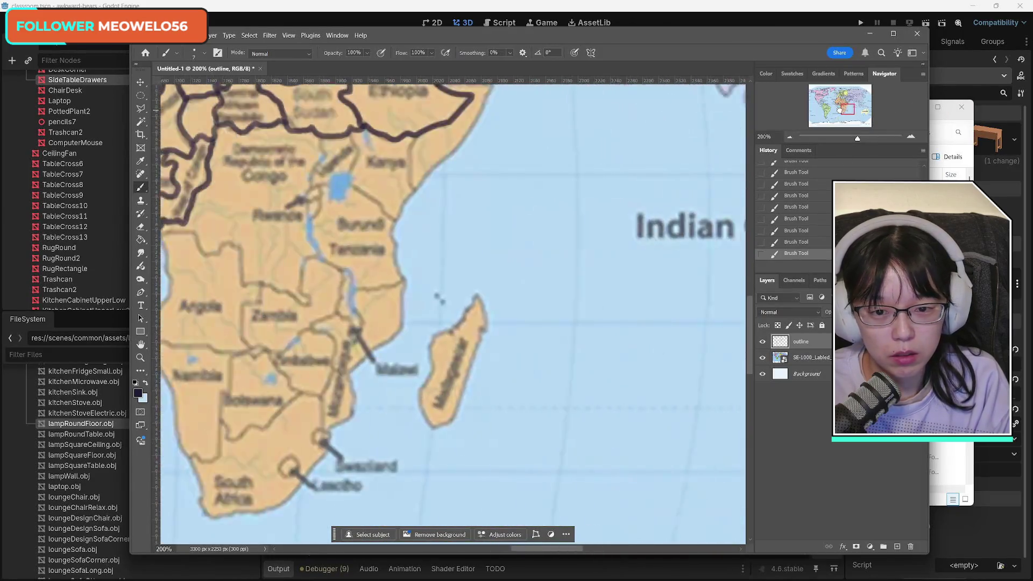
# Trace the Somali coast, Uganda–Congo and Rwanda borders, the Gabon–Congo line, and Zambia's western and southern edges.
pyautogui.moveTo(604, 140)
pyautogui.mouseDown()
pyautogui.moveTo(649, 127)
pyautogui.moveTo(639, 175)
pyautogui.moveTo(567, 257)
pyautogui.moveTo(562, 210)
pyautogui.moveTo(504, 204)
pyautogui.moveTo(506, 246)
pyautogui.moveTo(543, 285)
pyautogui.moveTo(573, 234)
pyautogui.mouseUp()
pyautogui.moveTo(478, 206)
pyautogui.mouseDown()
pyautogui.moveTo(463, 258)
pyautogui.moveTo(502, 239)
pyautogui.mouseUp()
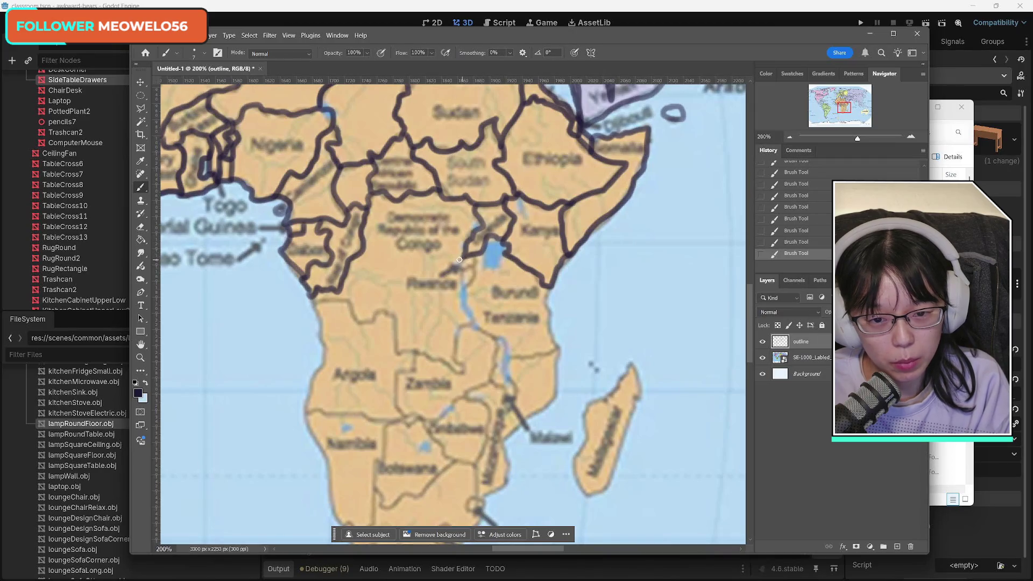
pyautogui.moveTo(473, 278)
pyautogui.mouseDown()
pyautogui.moveTo(473, 260)
pyautogui.moveTo(472, 310)
pyautogui.moveTo(510, 358)
pyautogui.moveTo(552, 349)
pyautogui.moveTo(545, 288)
pyautogui.mouseUp()
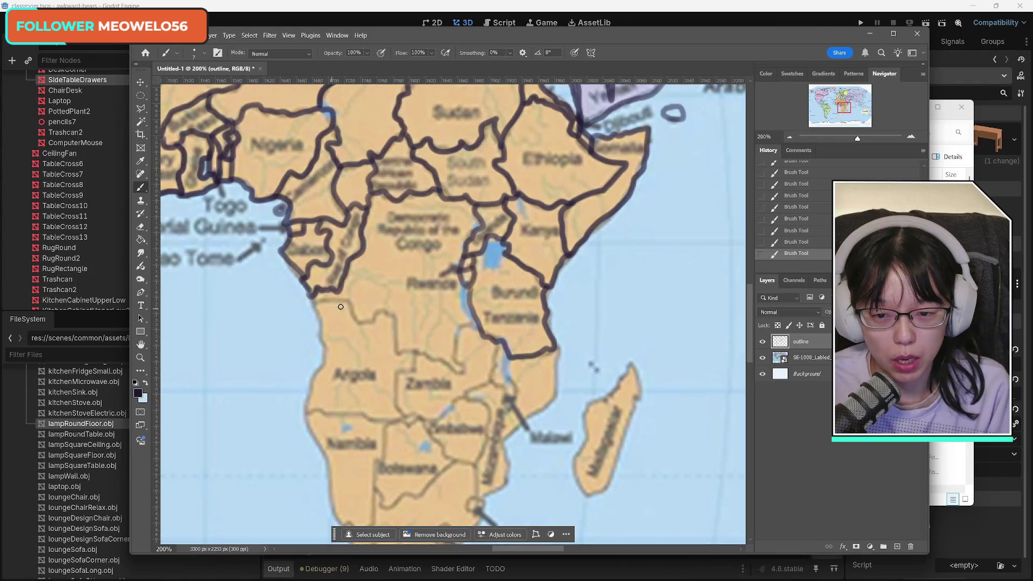
pyautogui.moveTo(314, 298)
pyautogui.mouseDown()
pyautogui.moveTo(457, 370)
pyautogui.moveTo(462, 282)
pyautogui.mouseUp()
pyautogui.moveTo(473, 325)
pyautogui.mouseDown()
pyautogui.moveTo(492, 385)
pyautogui.moveTo(504, 357)
pyautogui.moveTo(507, 385)
pyautogui.mouseUp()
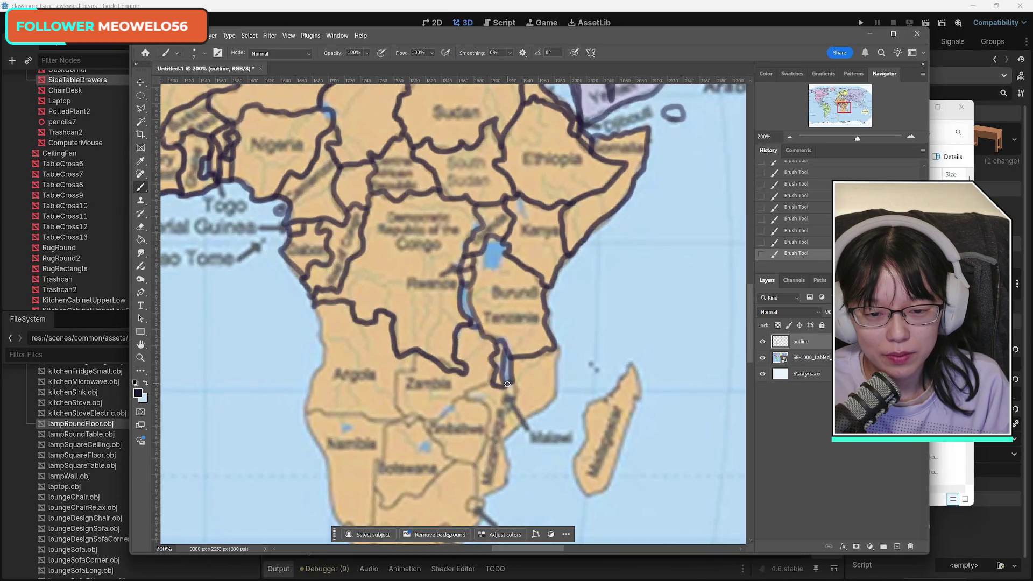
pyautogui.moveTo(417, 360)
pyautogui.mouseDown()
pyautogui.moveTo(396, 405)
pyautogui.moveTo(414, 420)
pyautogui.moveTo(494, 385)
pyautogui.mouseUp()
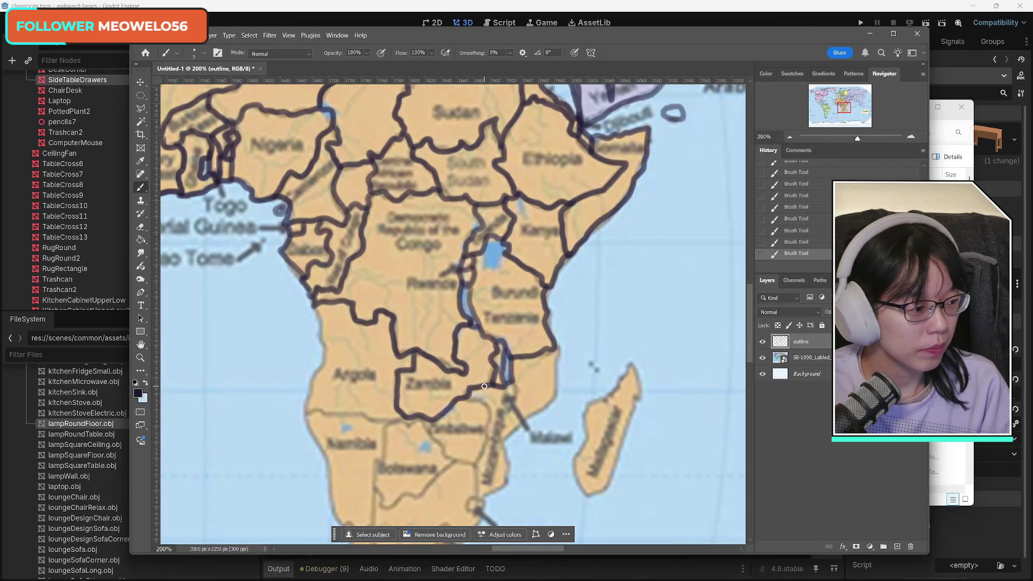
pyautogui.scroll(-5, 342, 409)
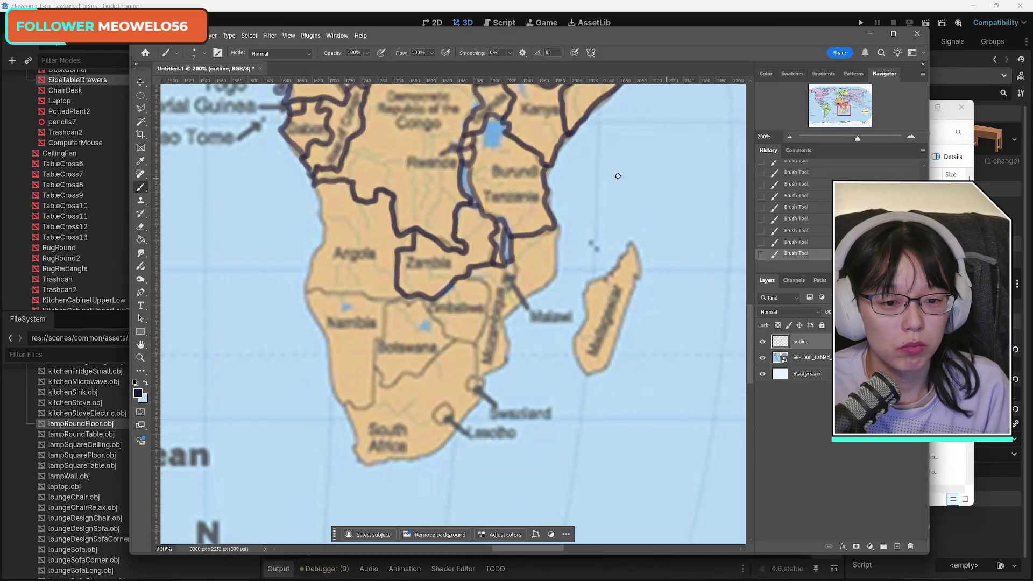
# Outline Madagascar, the east coast to Swaziland, the Zambia–Botswana borders and Angola's coast.
pyautogui.moveTo(582, 236)
pyautogui.mouseDown()
pyautogui.moveTo(602, 247)
pyautogui.moveTo(612, 276)
pyautogui.moveTo(586, 288)
pyautogui.moveTo(577, 369)
pyautogui.moveTo(617, 351)
pyautogui.moveTo(640, 279)
pyautogui.moveTo(634, 242)
pyautogui.mouseUp()
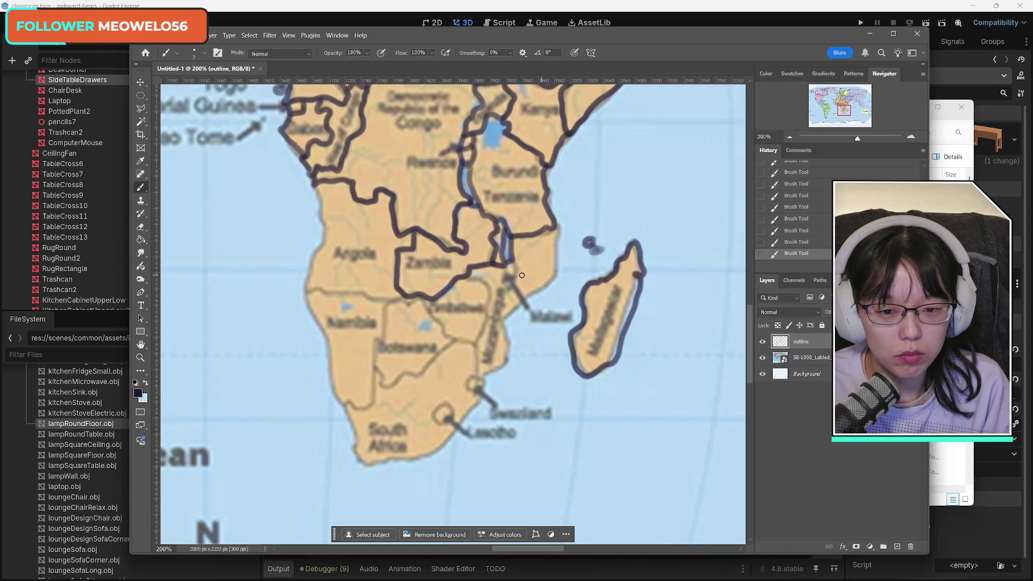
pyautogui.moveTo(559, 229)
pyautogui.mouseDown()
pyautogui.moveTo(553, 280)
pyautogui.moveTo(508, 321)
pyautogui.moveTo(508, 355)
pyautogui.moveTo(486, 371)
pyautogui.moveTo(486, 285)
pyautogui.moveTo(466, 279)
pyautogui.moveTo(433, 317)
pyautogui.moveTo(449, 339)
pyautogui.moveTo(477, 346)
pyautogui.mouseUp()
pyautogui.moveTo(426, 299)
pyautogui.mouseDown()
pyautogui.moveTo(396, 300)
pyautogui.moveTo(373, 347)
pyautogui.moveTo(378, 376)
pyautogui.moveTo(398, 384)
pyautogui.moveTo(458, 343)
pyautogui.mouseUp()
pyautogui.moveTo(316, 186)
pyautogui.mouseDown()
pyautogui.moveTo(321, 231)
pyautogui.moveTo(305, 289)
pyautogui.moveTo(399, 299)
pyautogui.mouseUp()
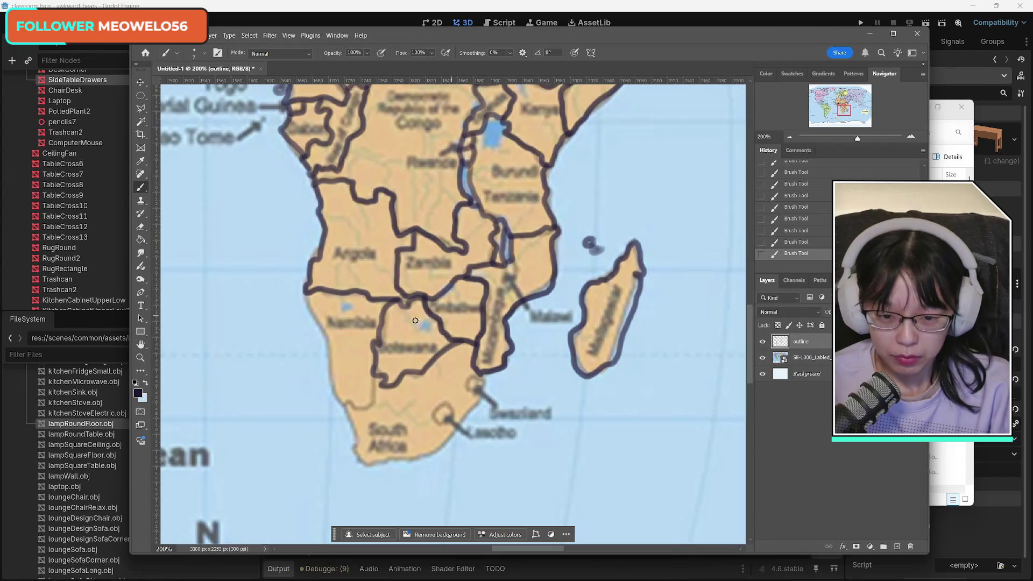
# Redraw the Namibia coastline, trace South Africa's coasts and outline Lesotho, then move to the Arabian Sea.
pyautogui.moveTo(310, 291); pyautogui.dragTo(327, 337)
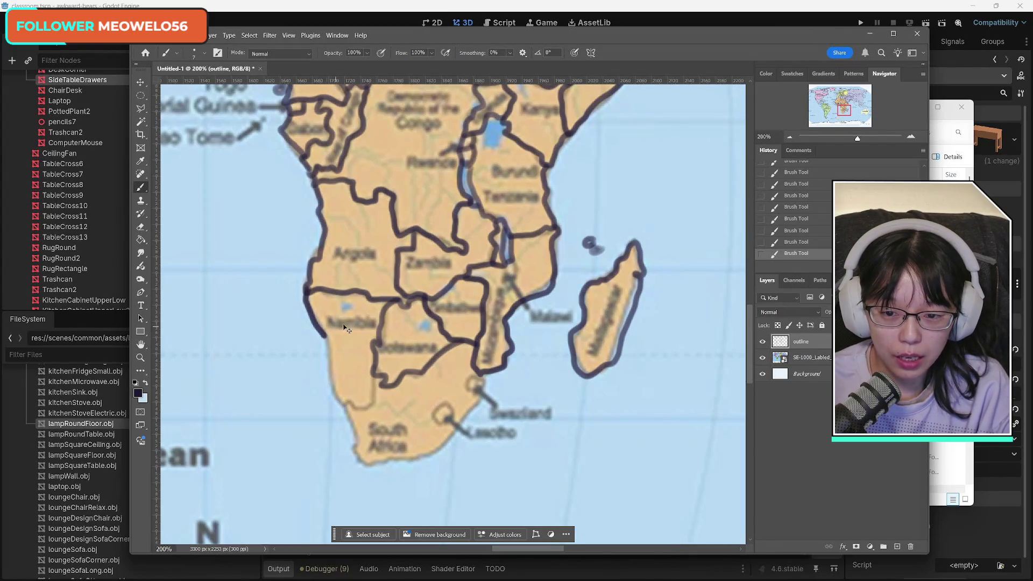
pyautogui.hotkey('ctrl', 'z')
pyautogui.moveTo(308, 291)
pyautogui.mouseDown()
pyautogui.moveTo(347, 411)
pyautogui.moveTo(367, 408)
pyautogui.moveTo(375, 373)
pyautogui.mouseUp()
pyautogui.moveTo(347, 412)
pyautogui.mouseDown()
pyautogui.moveTo(360, 464)
pyautogui.moveTo(398, 461)
pyautogui.moveTo(436, 448)
pyautogui.moveTo(473, 411)
pyautogui.moveTo(484, 393)
pyautogui.moveTo(474, 380)
pyautogui.mouseUp()
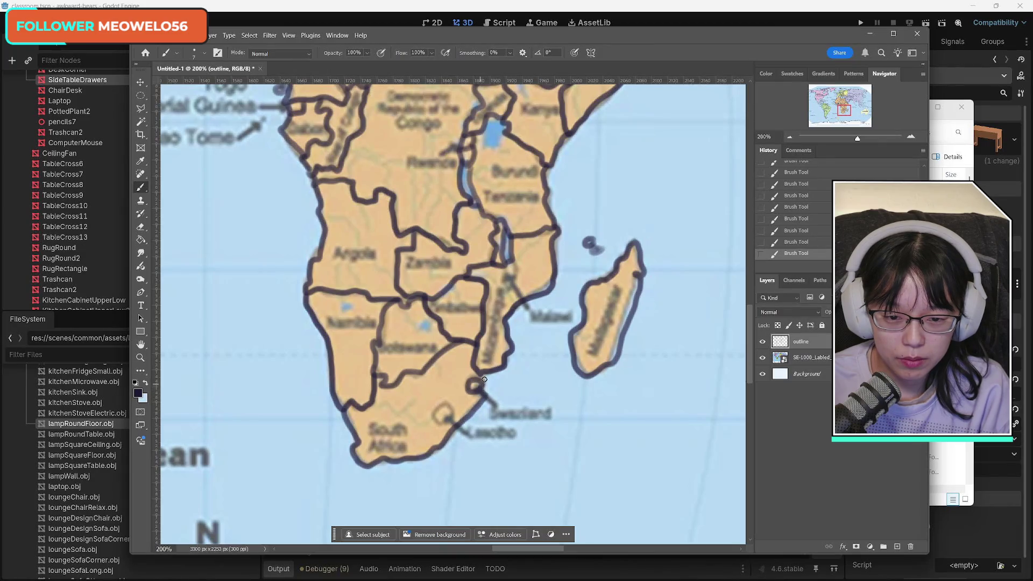
pyautogui.moveTo(448, 414)
pyautogui.mouseDown()
pyautogui.moveTo(433, 410)
pyautogui.moveTo(449, 409)
pyautogui.mouseUp()
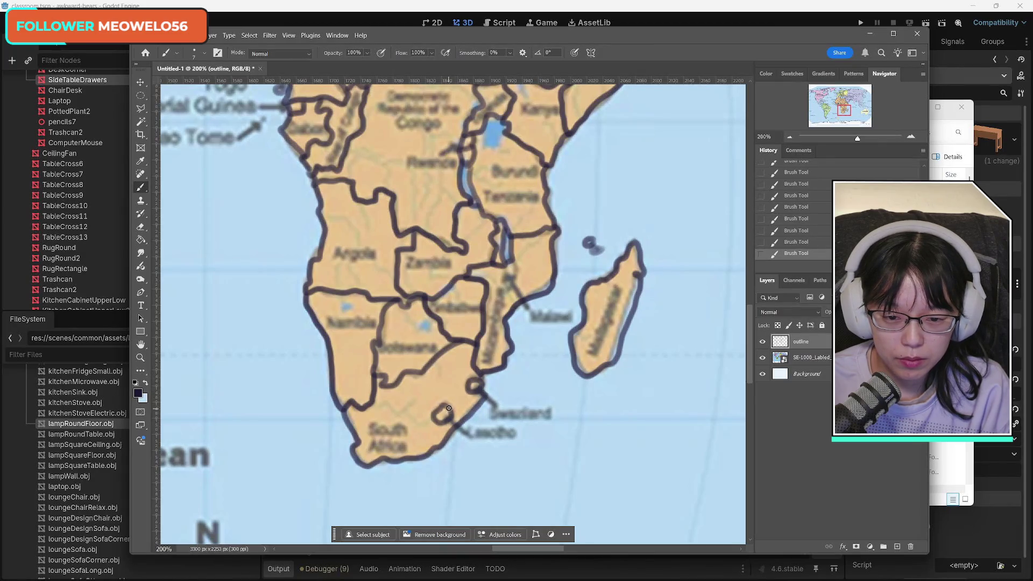
pyautogui.click(818, 115)
pyautogui.moveTo(829, 115); pyautogui.dragTo(856, 104)
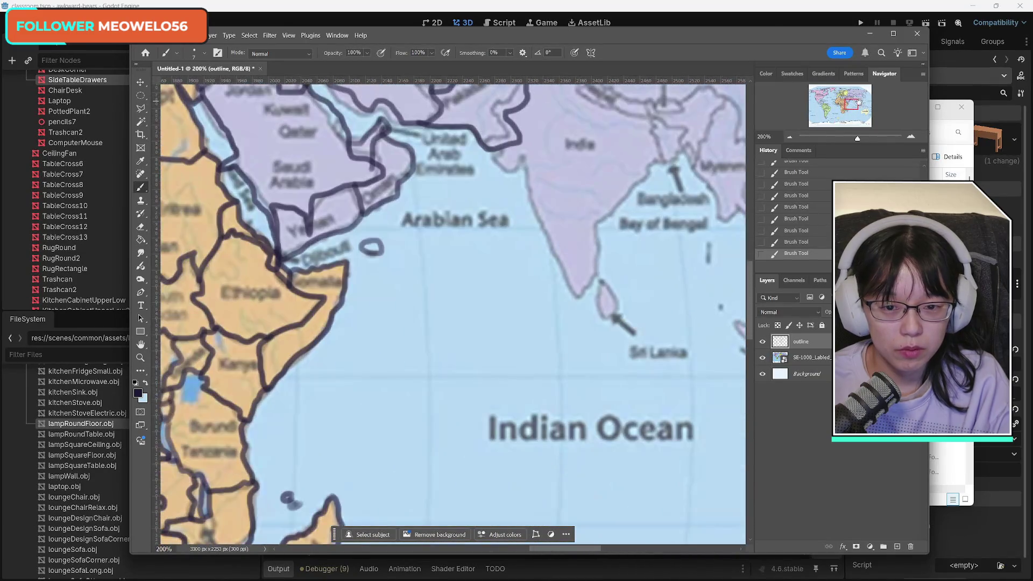
# Trace Oman's coast, outline Sri Lanka, and draw India's borders with Pakistan and Nepal.
pyautogui.moveTo(503, 143)
pyautogui.mouseDown()
pyautogui.moveTo(493, 154)
pyautogui.moveTo(526, 153)
pyautogui.moveTo(540, 228)
pyautogui.moveTo(575, 295)
pyautogui.moveTo(626, 185)
pyautogui.moveTo(679, 161)
pyautogui.moveTo(688, 129)
pyautogui.moveTo(649, 117)
pyautogui.mouseUp()
pyautogui.moveTo(607, 284)
pyautogui.mouseDown()
pyautogui.moveTo(612, 324)
pyautogui.moveTo(608, 282)
pyautogui.mouseUp()
pyautogui.moveTo(851, 104); pyautogui.dragTo(854, 97)
pyautogui.moveTo(485, 273)
pyautogui.mouseDown()
pyautogui.moveTo(514, 285)
pyautogui.moveTo(511, 303)
pyautogui.moveTo(533, 336)
pyautogui.moveTo(595, 357)
pyautogui.mouseUp()
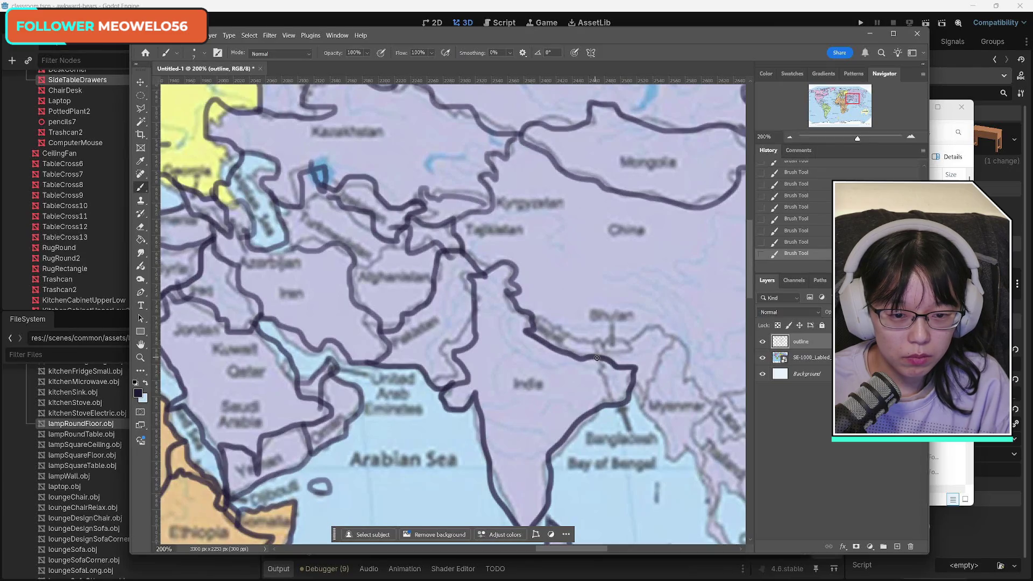
pyautogui.moveTo(534, 327)
pyautogui.mouseDown()
pyautogui.moveTo(599, 357)
pyautogui.moveTo(634, 344)
pyautogui.moveTo(609, 338)
pyautogui.moveTo(676, 335)
pyautogui.moveTo(703, 389)
pyautogui.moveTo(699, 469)
pyautogui.moveTo(630, 392)
pyautogui.moveTo(646, 380)
pyautogui.moveTo(652, 387)
pyautogui.moveTo(688, 326)
pyautogui.mouseUp()
pyautogui.moveTo(853, 104)
pyautogui.mouseDown()
pyautogui.moveTo(863, 106)
pyautogui.moveTo(855, 101)
pyautogui.mouseUp()
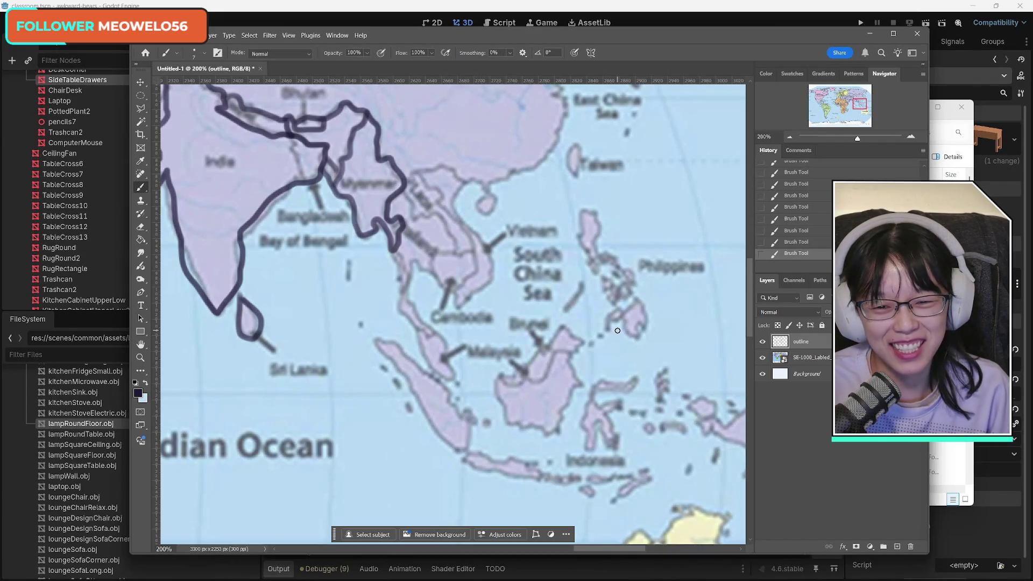
# Trace the Myanmar-area border, the northern Vietnam coast and the Malay peninsula.
pyautogui.moveTo(387, 250)
pyautogui.mouseDown()
pyautogui.moveTo(402, 295)
pyautogui.moveTo(411, 258)
pyautogui.moveTo(428, 274)
pyautogui.moveTo(455, 235)
pyautogui.moveTo(434, 214)
pyautogui.moveTo(417, 216)
pyautogui.moveTo(403, 200)
pyautogui.moveTo(410, 179)
pyautogui.moveTo(468, 238)
pyautogui.moveTo(436, 279)
pyautogui.moveTo(464, 288)
pyautogui.moveTo(474, 253)
pyautogui.mouseUp()
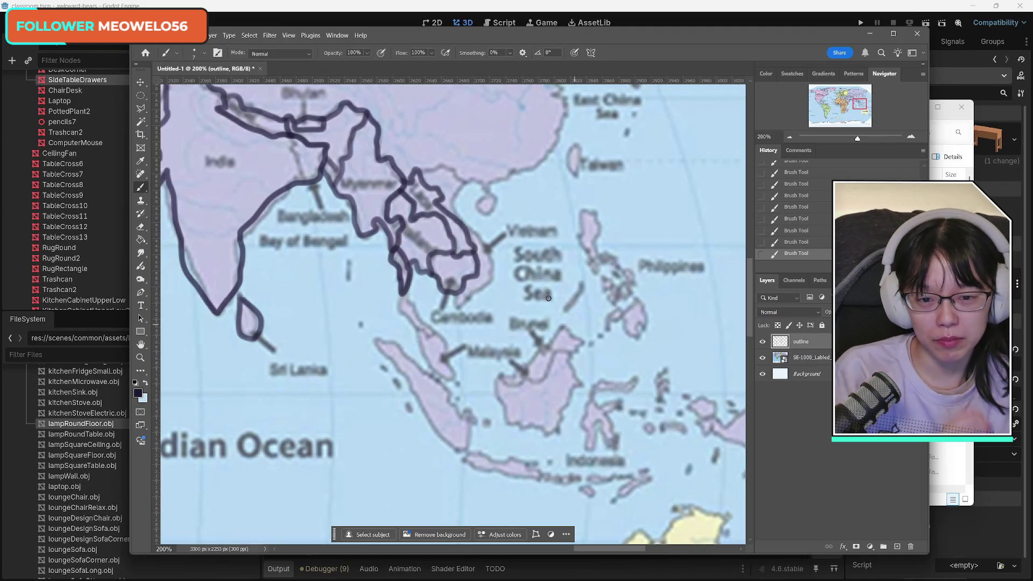
pyautogui.moveTo(438, 166)
pyautogui.mouseDown()
pyautogui.moveTo(458, 179)
pyautogui.moveTo(455, 207)
pyautogui.moveTo(491, 268)
pyautogui.moveTo(455, 307)
pyautogui.moveTo(454, 283)
pyautogui.moveTo(398, 313)
pyautogui.moveTo(420, 332)
pyautogui.moveTo(414, 304)
pyautogui.mouseUp()
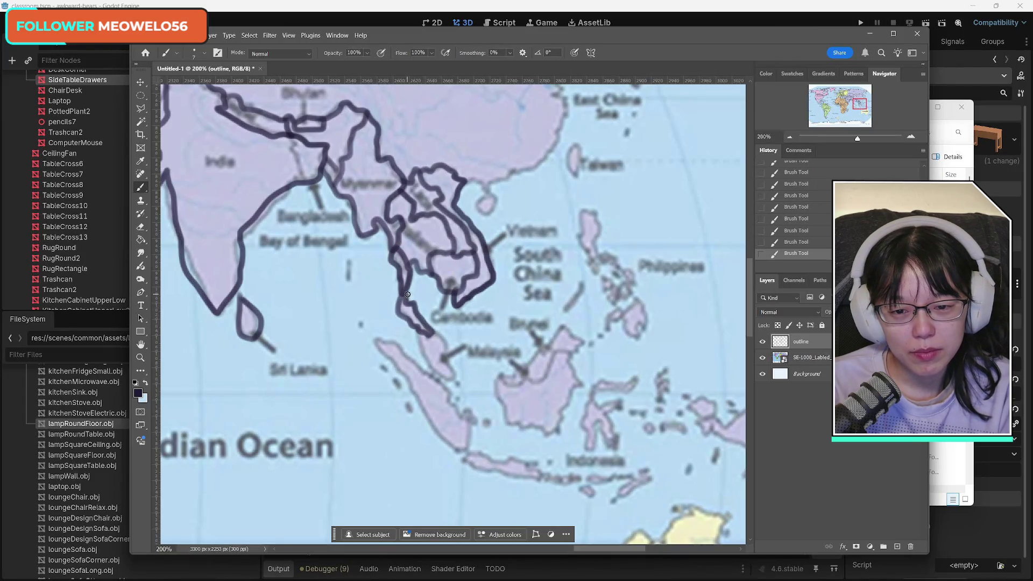
pyautogui.moveTo(423, 345)
pyautogui.mouseDown()
pyautogui.moveTo(451, 383)
pyautogui.moveTo(430, 330)
pyautogui.mouseUp()
# Outline the small Bay of Bengal and Sumatran islands, Sumatra's coasts and Java's south coast.
pyautogui.moveTo(352, 261); pyautogui.dragTo(353, 263)
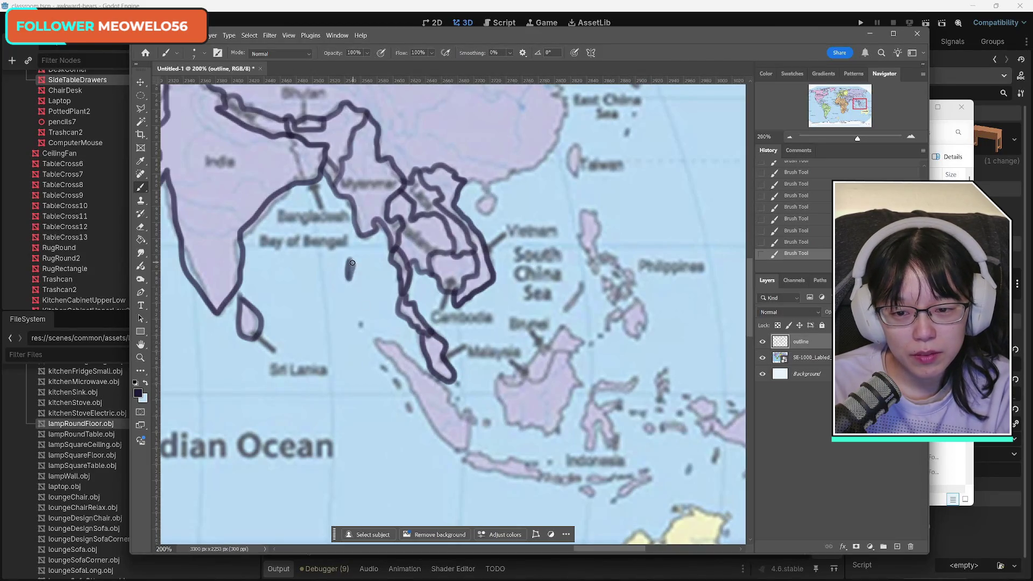
pyautogui.moveTo(380, 364); pyautogui.dragTo(399, 387)
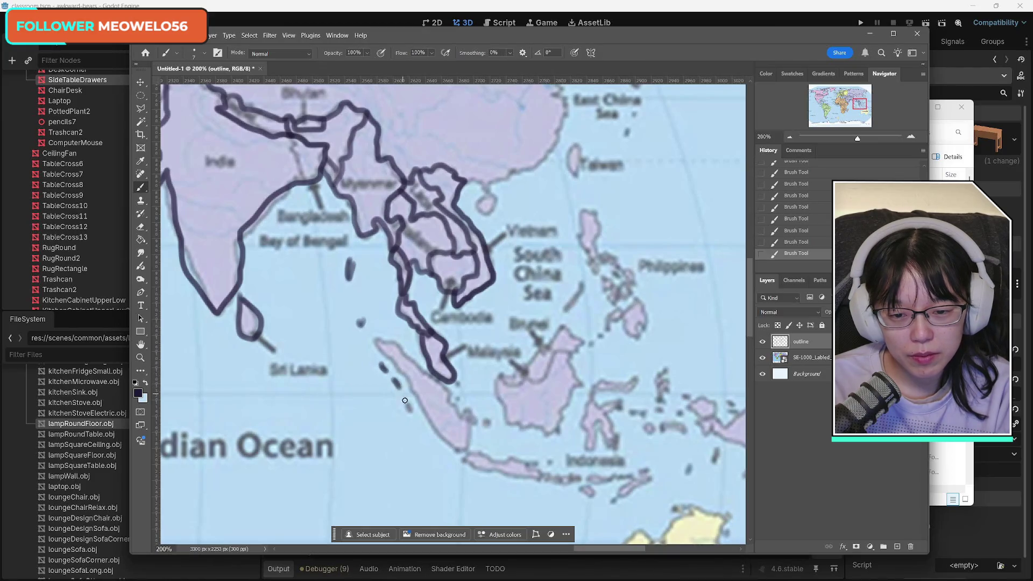
pyautogui.moveTo(377, 340)
pyautogui.mouseDown()
pyautogui.moveTo(396, 348)
pyautogui.moveTo(440, 439)
pyautogui.moveTo(468, 439)
pyautogui.moveTo(444, 387)
pyautogui.moveTo(388, 342)
pyautogui.mouseUp()
pyautogui.moveTo(464, 411); pyautogui.dragTo(492, 422)
pyautogui.moveTo(465, 457)
pyautogui.mouseDown()
pyautogui.moveTo(545, 478)
pyautogui.moveTo(494, 461)
pyautogui.moveTo(637, 477)
pyautogui.moveTo(586, 488)
pyautogui.moveTo(616, 496)
pyautogui.moveTo(648, 468)
pyautogui.moveTo(714, 466)
pyautogui.mouseUp()
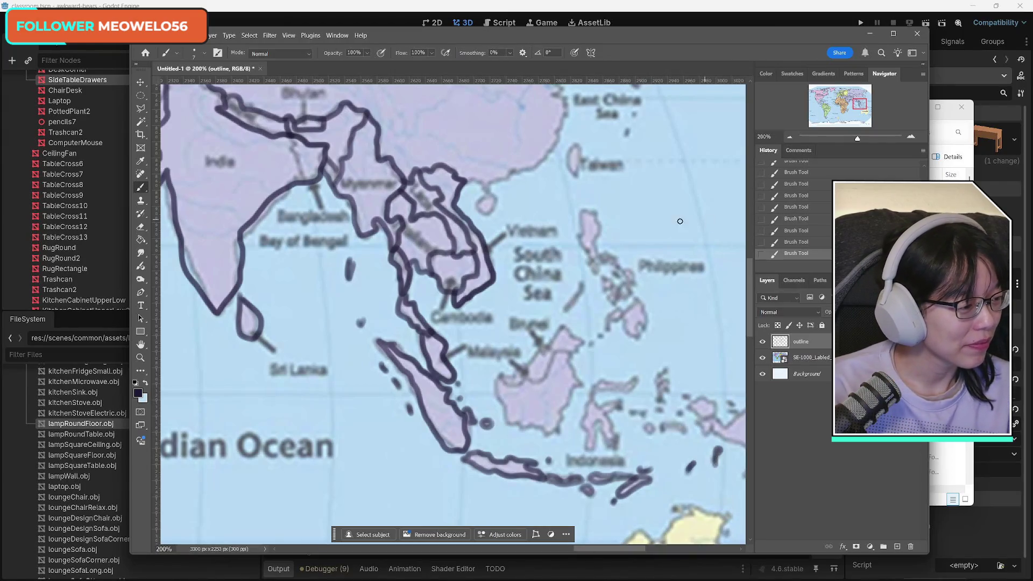
pyautogui.scroll(-5, 688, 219)
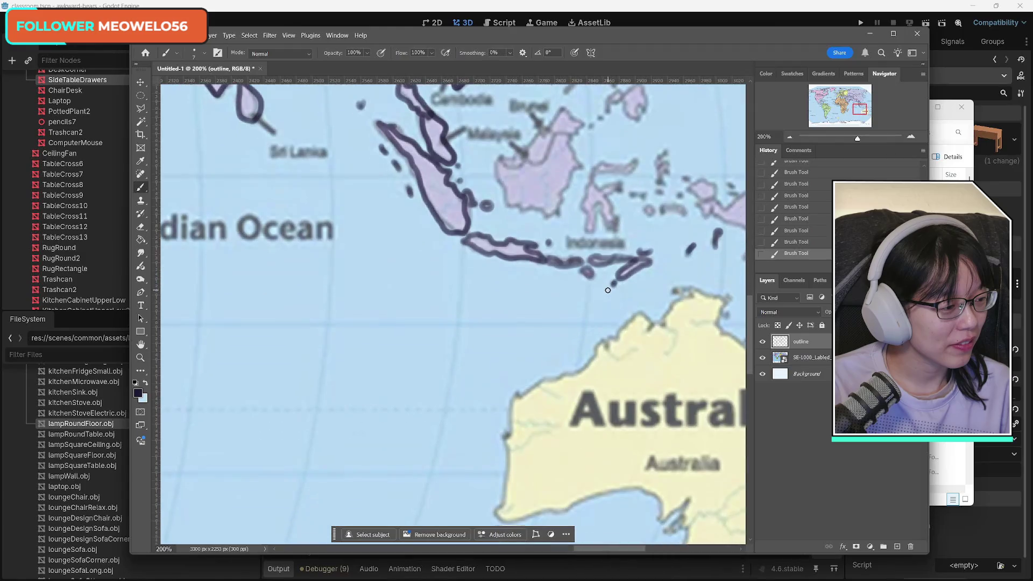